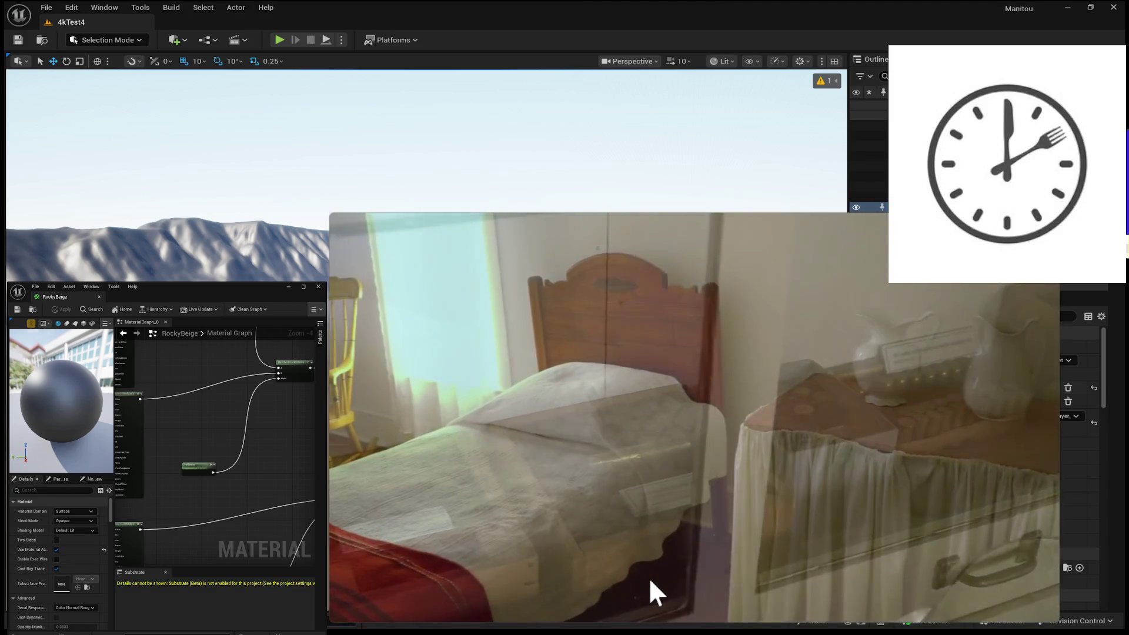
Seek the reference video from about 19:38 past 23:35, skipping the belt buckle and arrowhead footage
{"action": "mouse_move", "coordinate": [648, 578]}
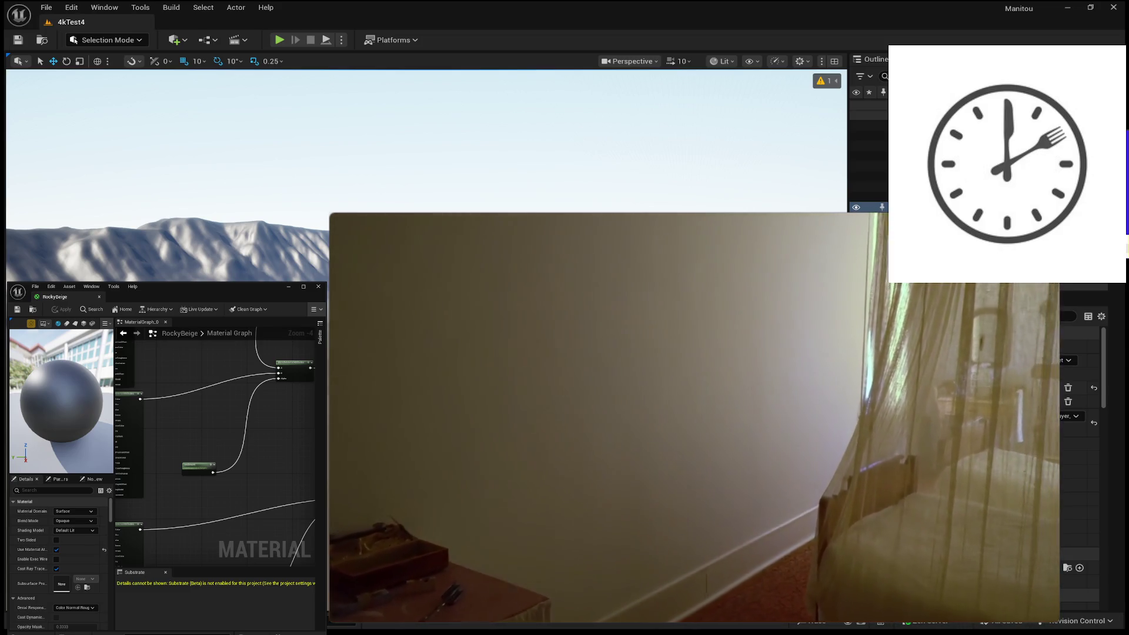
{"action": "mouse_move", "coordinate": [606, 308]}
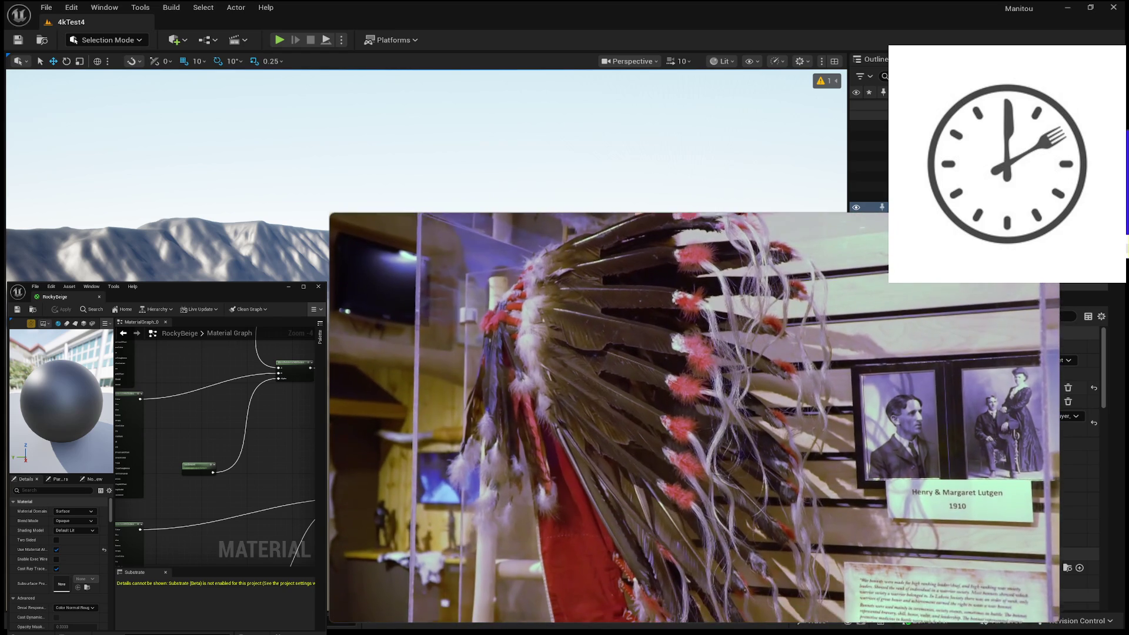
{"action": "mouse_move", "coordinate": [647, 389]}
{"action": "left_click", "coordinate": [802, 585]}
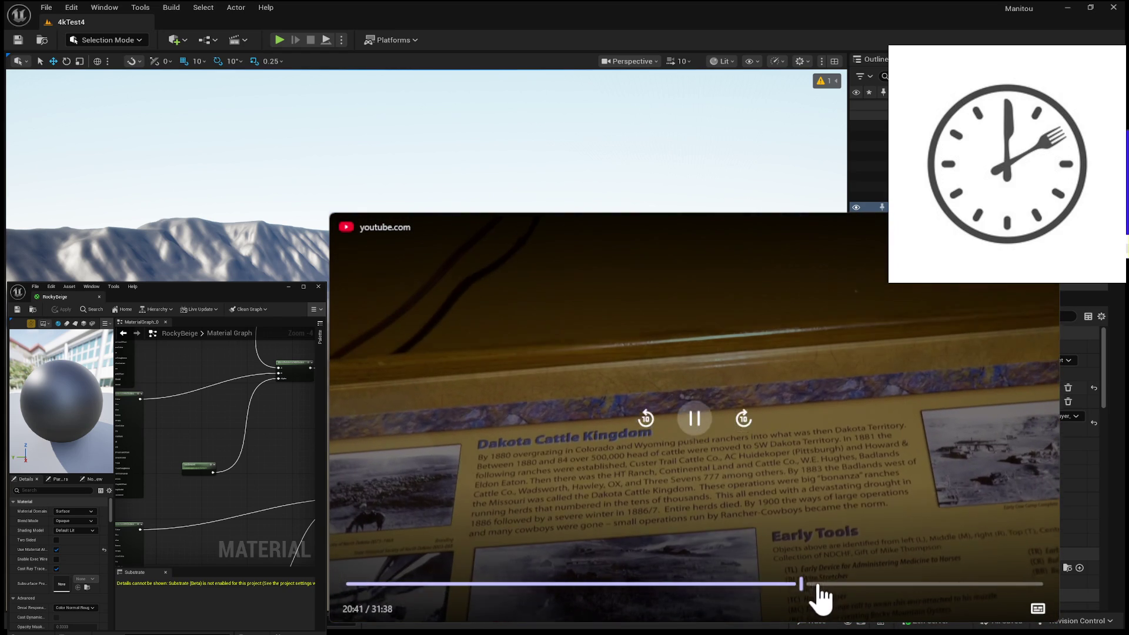
{"action": "left_click", "coordinate": [831, 585]}
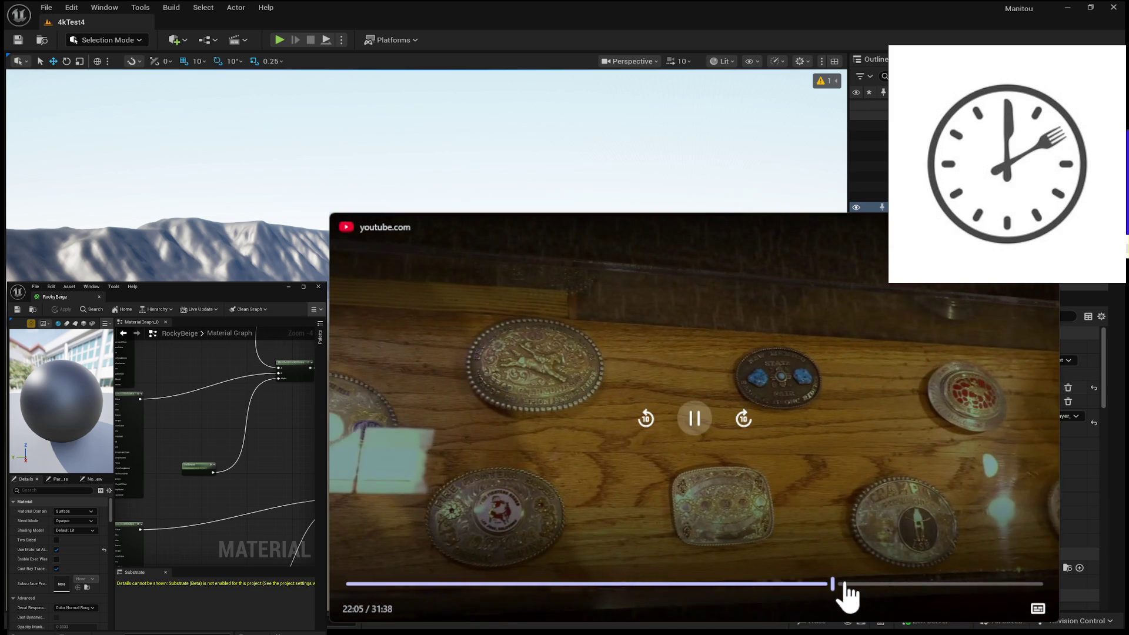
{"action": "left_click", "coordinate": [841, 584]}
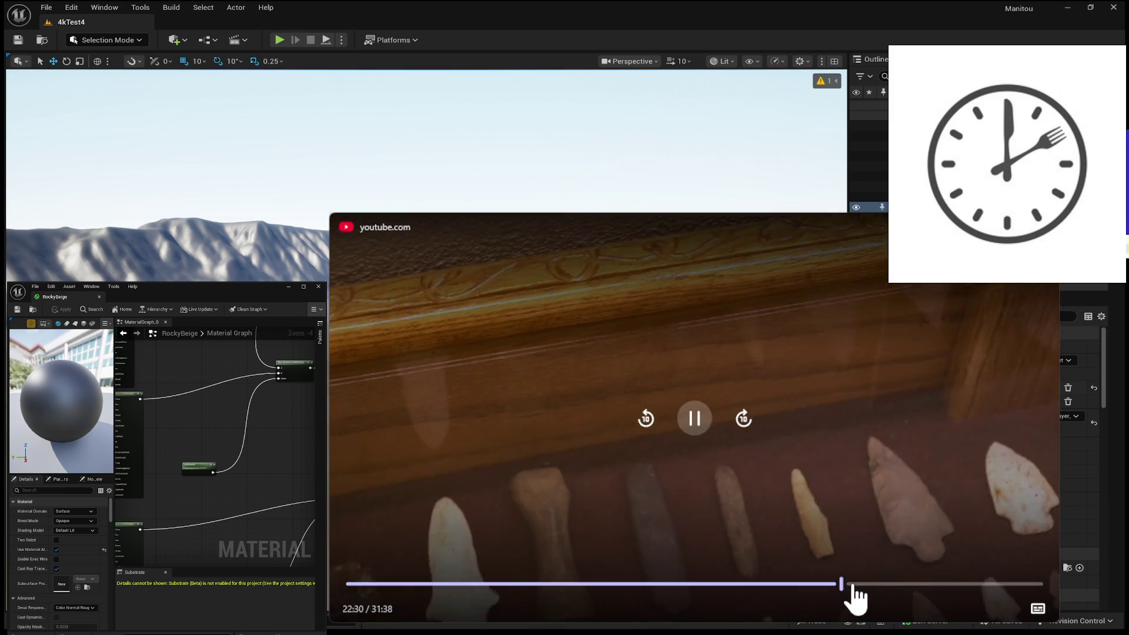
{"action": "left_click", "coordinate": [858, 585]}
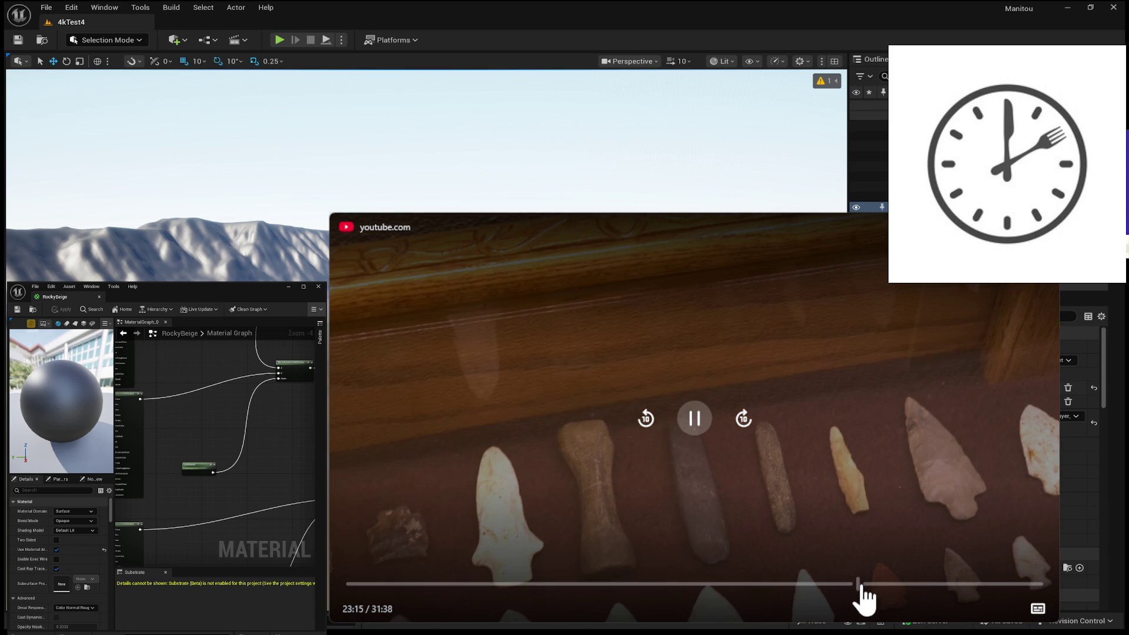
{"action": "left_click", "coordinate": [865, 584]}
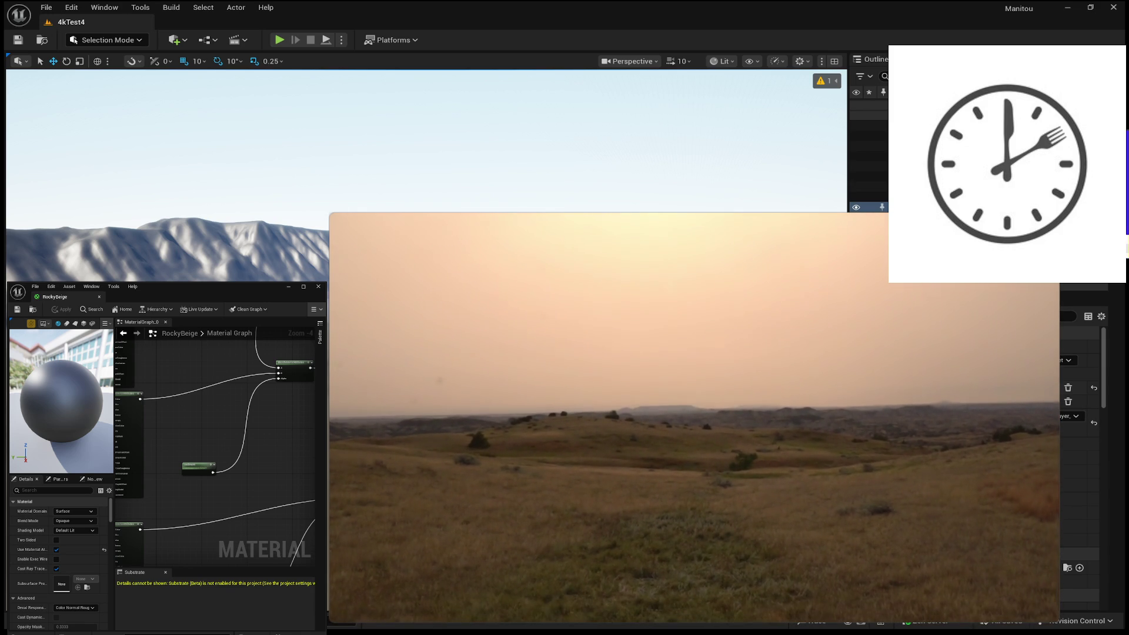
{"action": "mouse_move", "coordinate": [782, 419]}
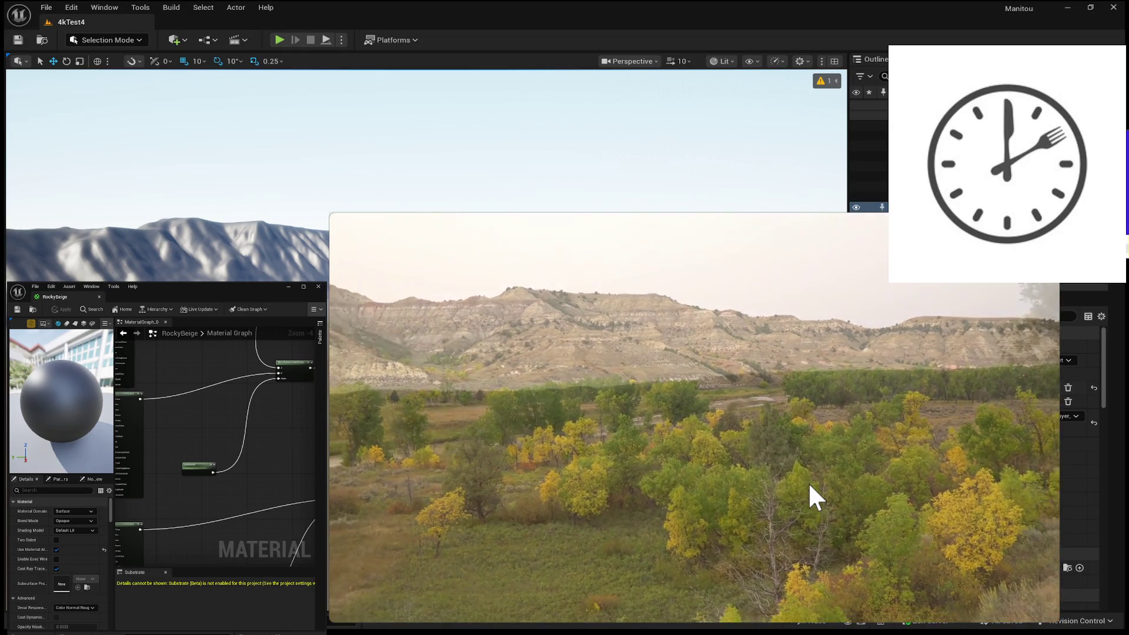
{"action": "mouse_move", "coordinate": [979, 580]}
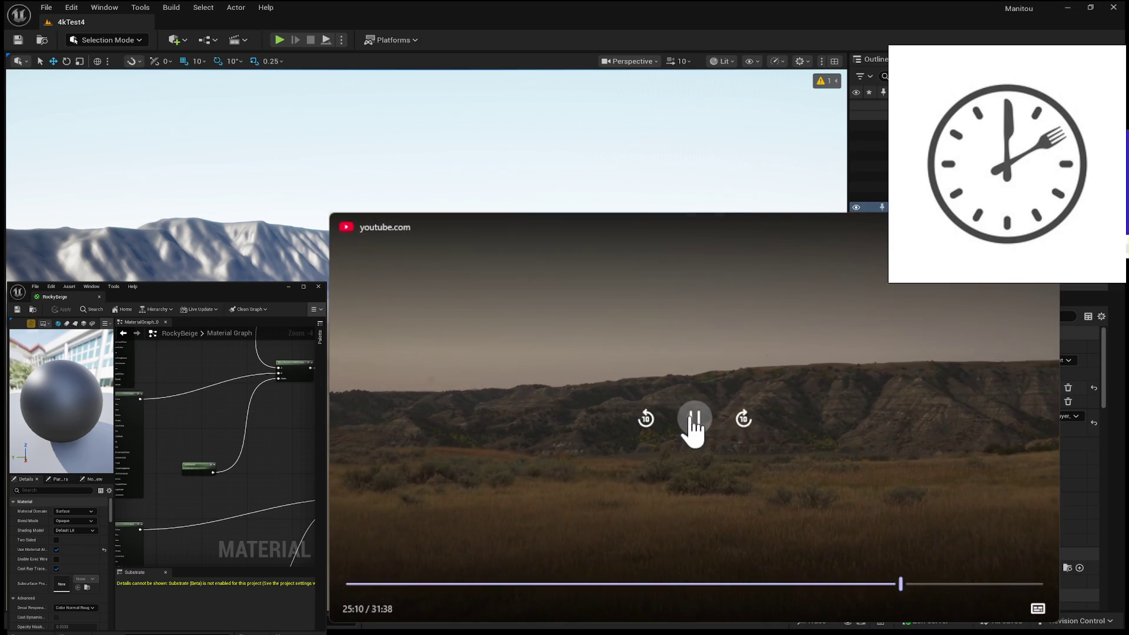
Focus the viewport on the mountain terrain and leave the reference video paused at 25:21
{"action": "left_click", "coordinate": [692, 419]}
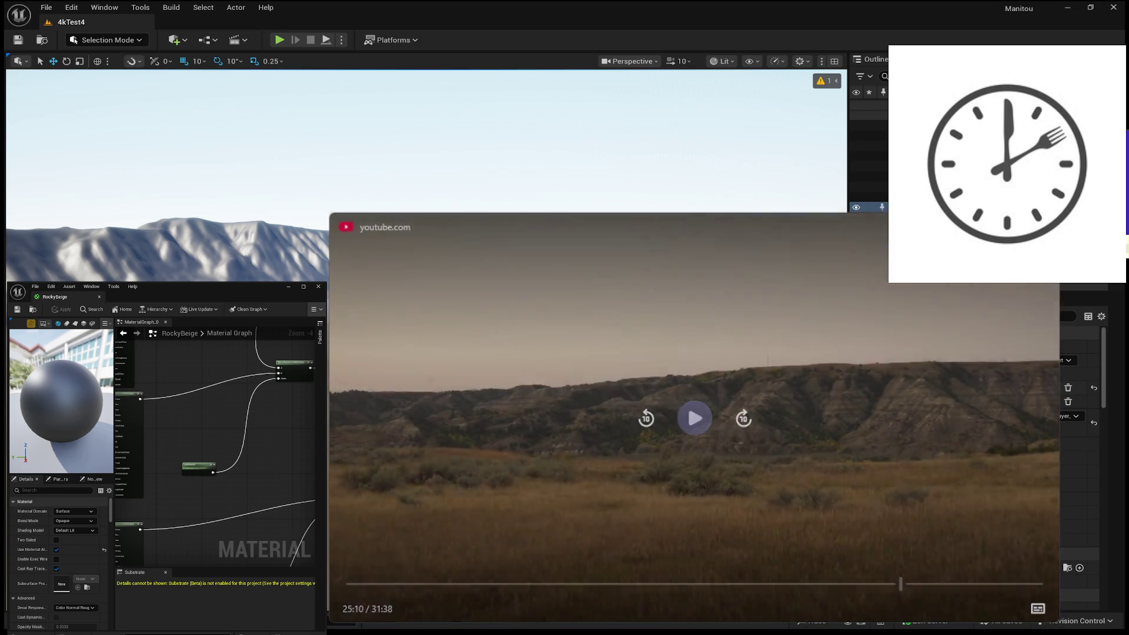
{"action": "left_click", "coordinate": [697, 434]}
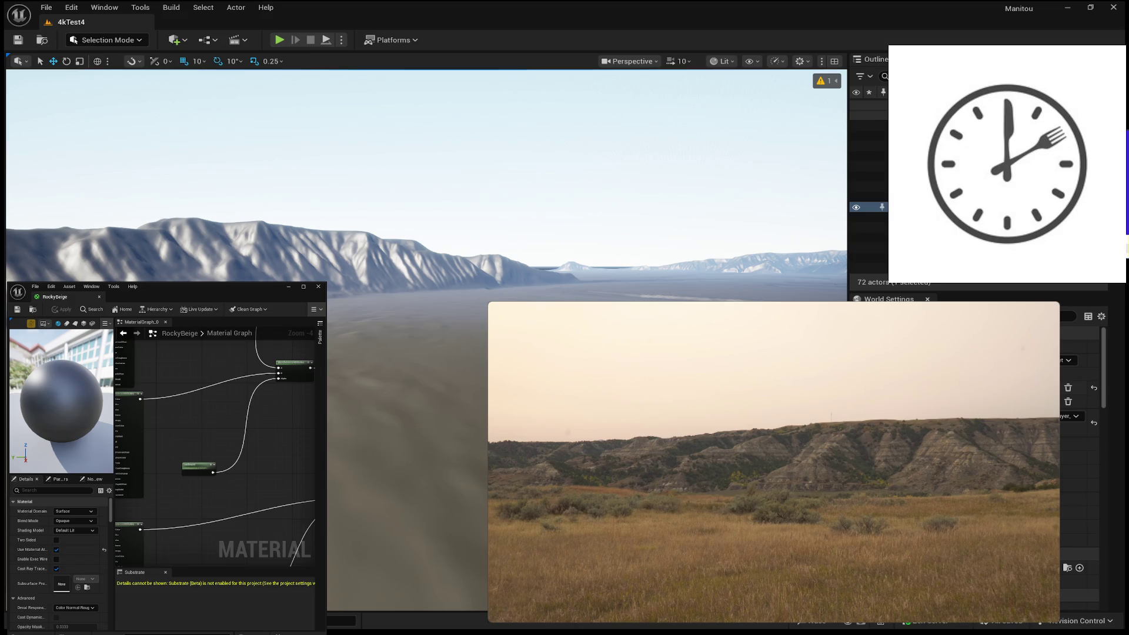
{"action": "double_click", "coordinate": [867, 125]}
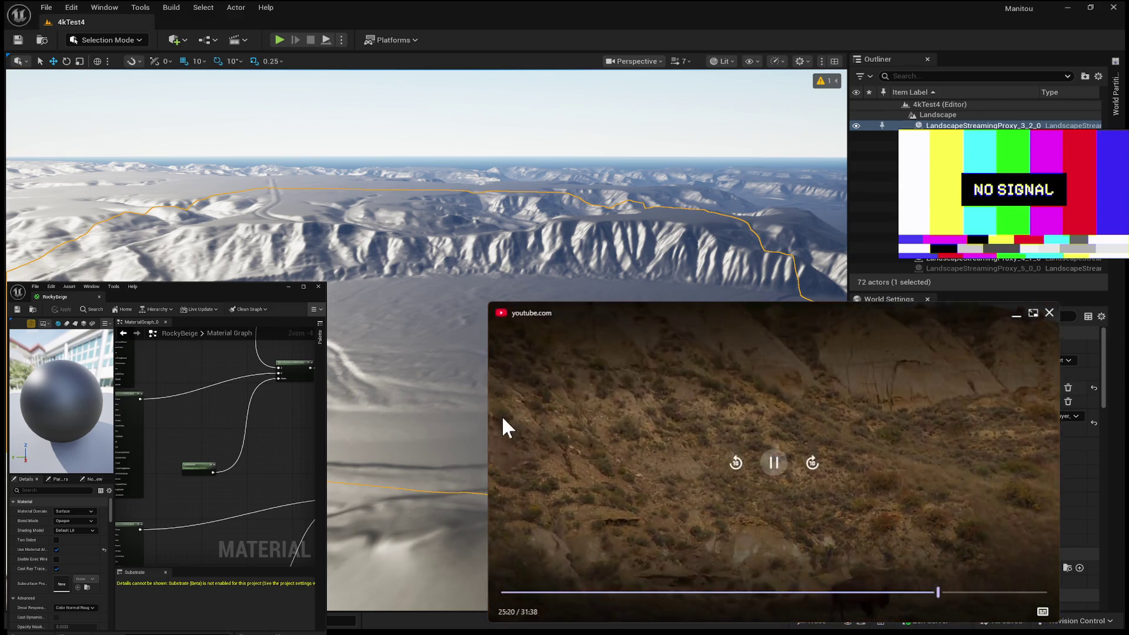
{"action": "left_click", "coordinate": [765, 462]}
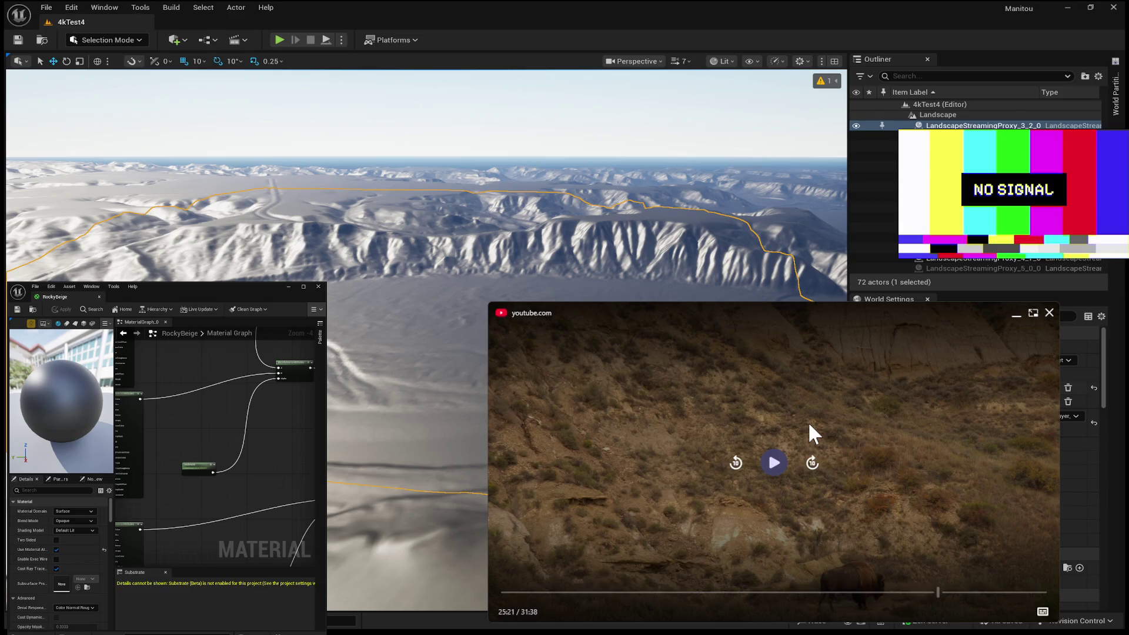
Play the reference past the bison and pause at 25:49 on the roadside badland bluffs
{"action": "left_click", "coordinate": [785, 456]}
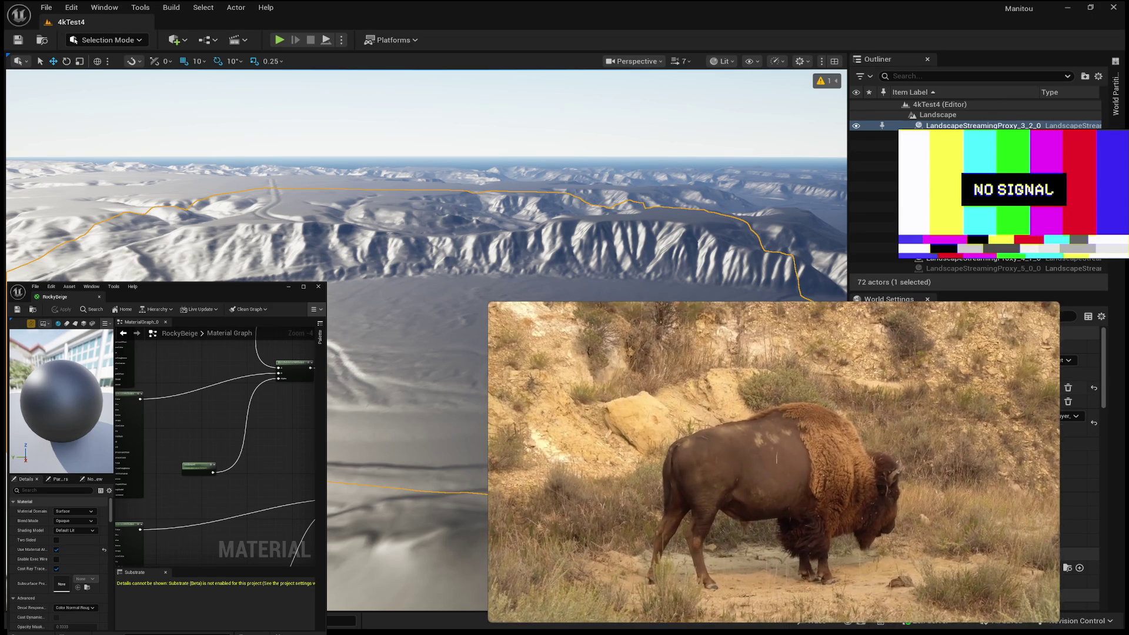
{"action": "mouse_move", "coordinate": [622, 388]}
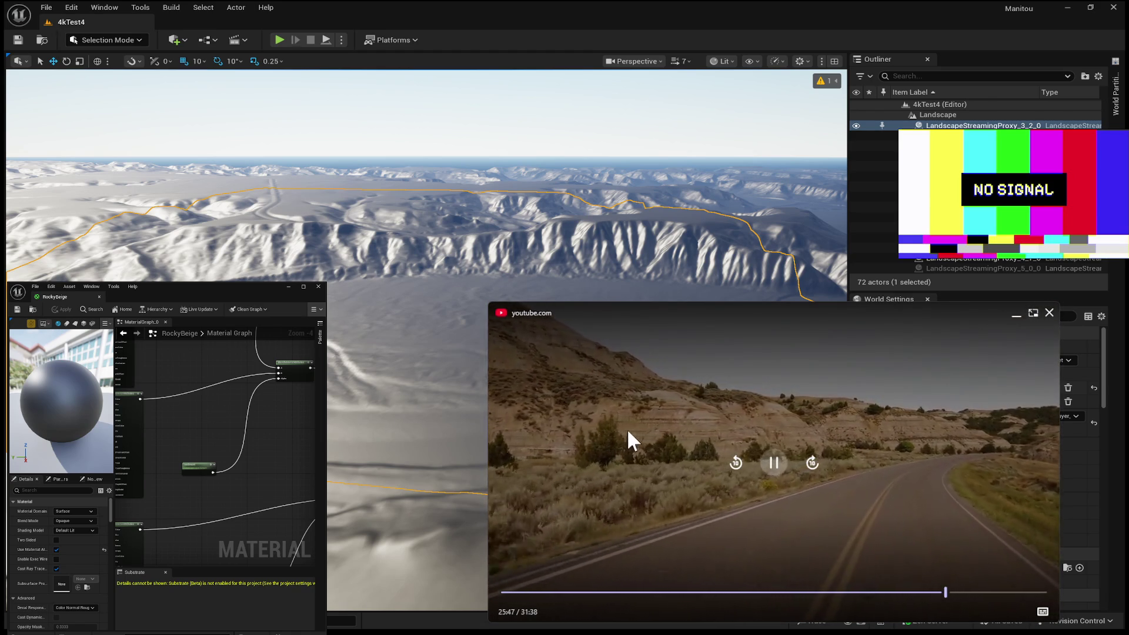
{"action": "left_click", "coordinate": [773, 462]}
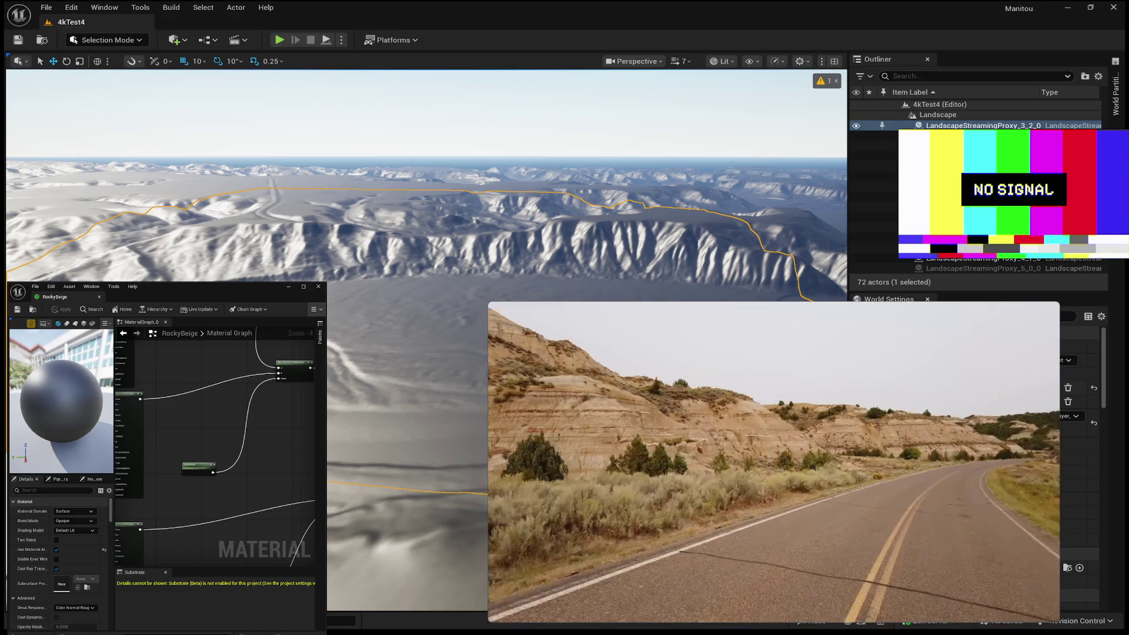
Resume the footage and pause at 27:46 on the eroded ridge above yellow cottonwoods
{"action": "mouse_move", "coordinate": [765, 445]}
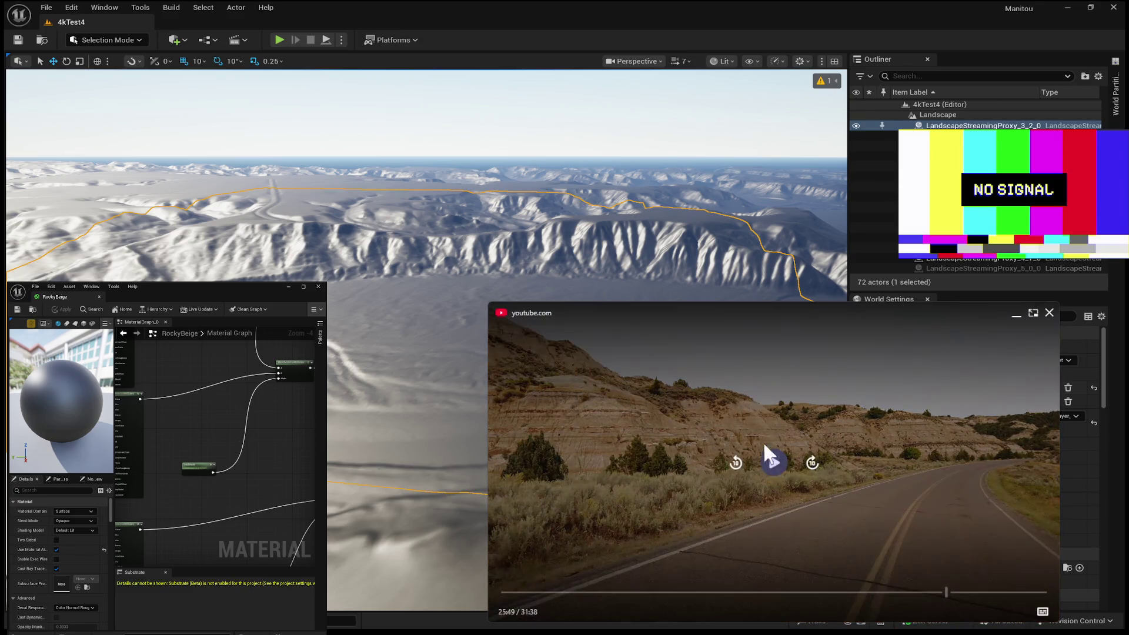
{"action": "left_click", "coordinate": [775, 464]}
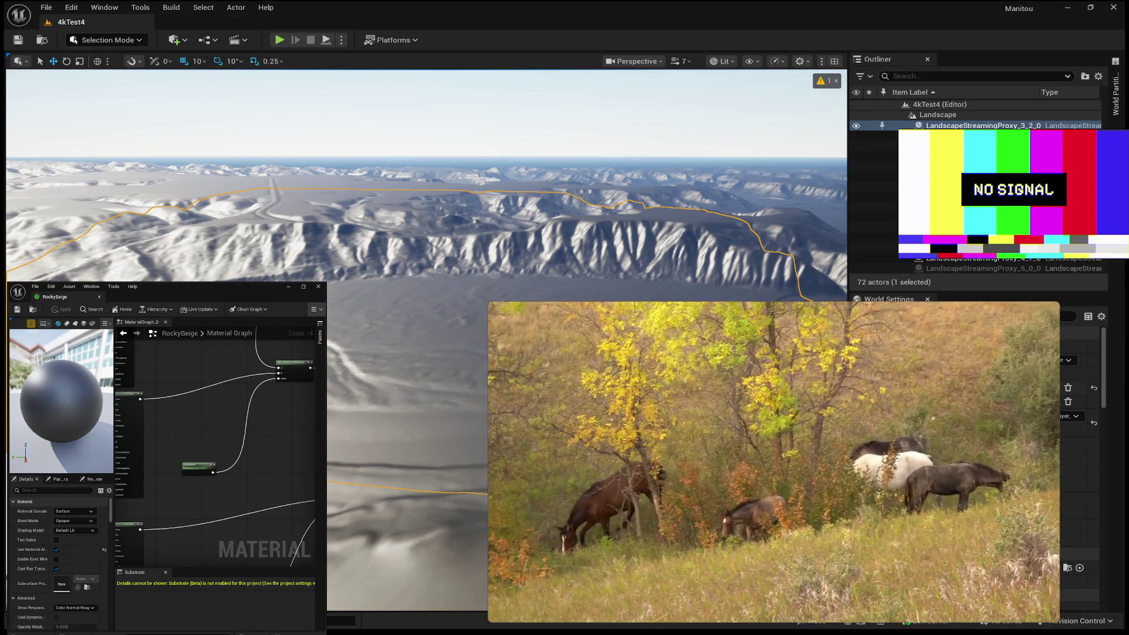
{"action": "mouse_move", "coordinate": [612, 414]}
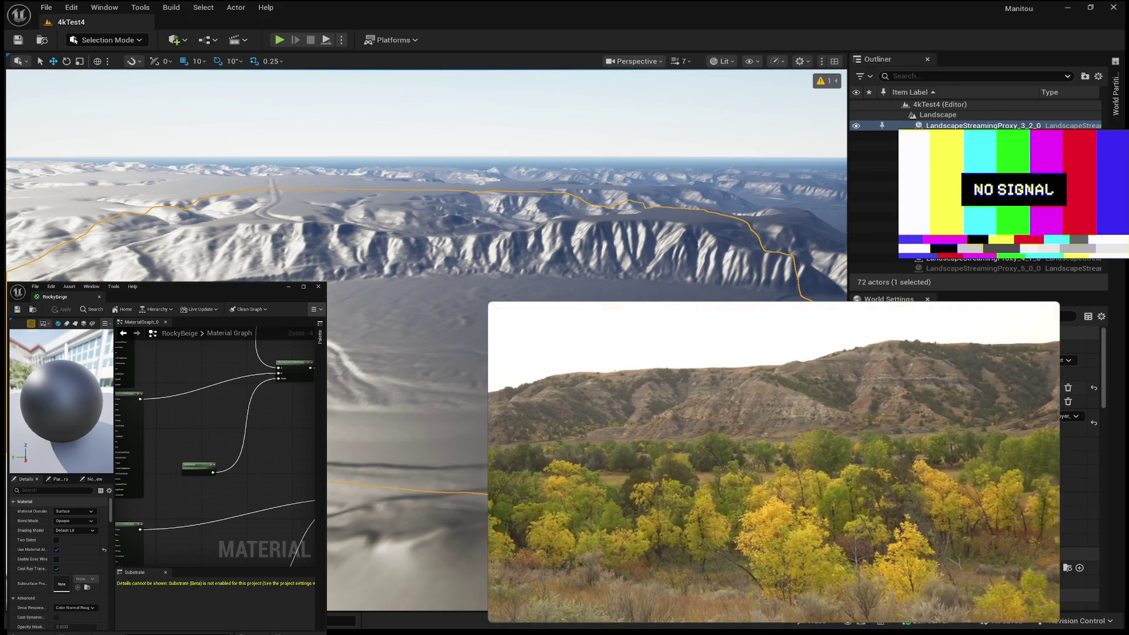
{"action": "key", "text": "space"}
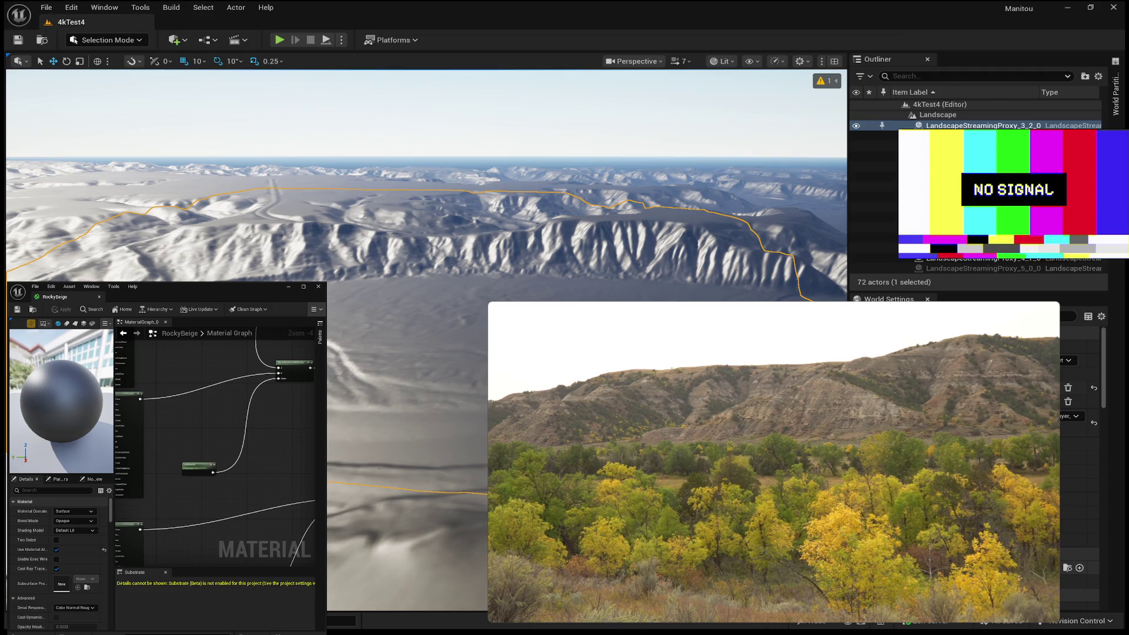
Play the footage onward and pause at 28:28 on the pine-dotted badland hills
{"action": "mouse_move", "coordinate": [639, 483]}
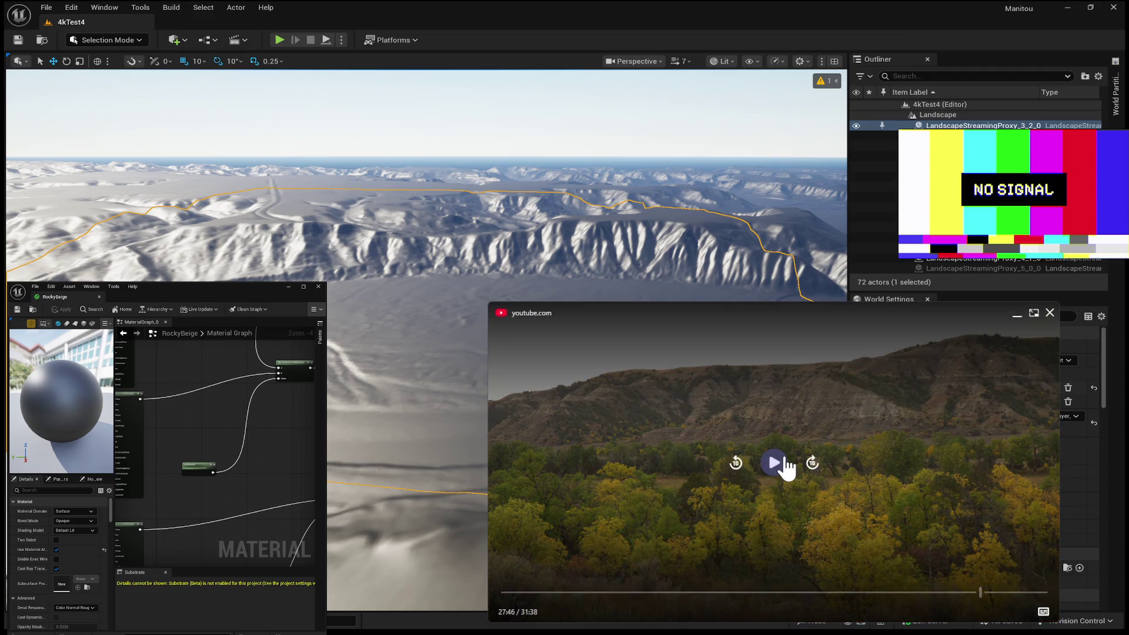
{"action": "left_click", "coordinate": [785, 462]}
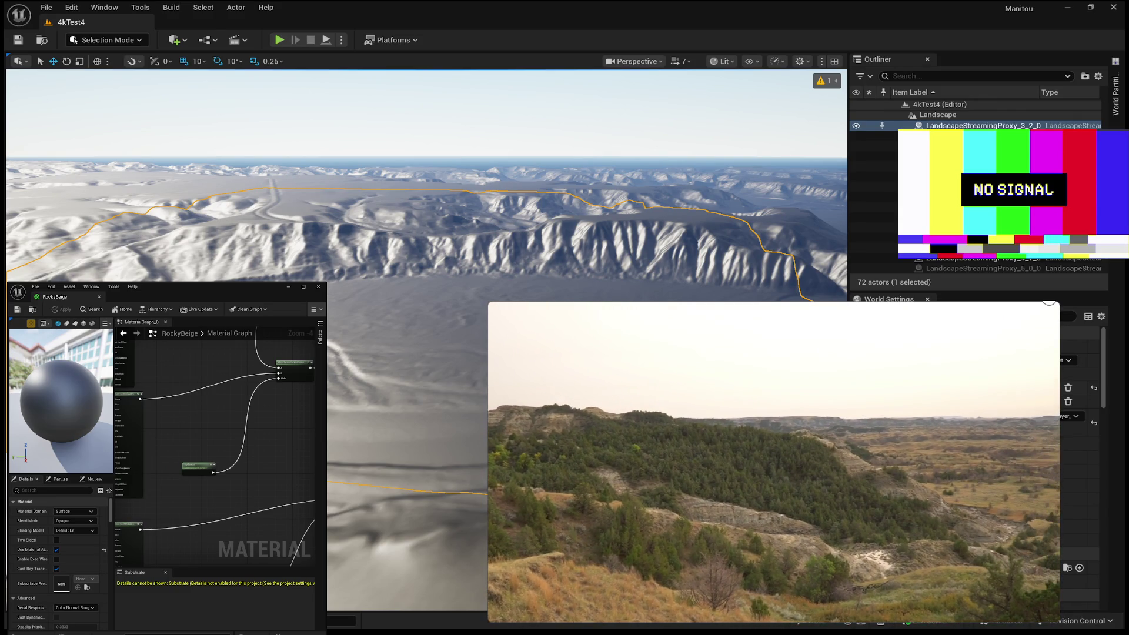
{"action": "left_click", "coordinate": [773, 468]}
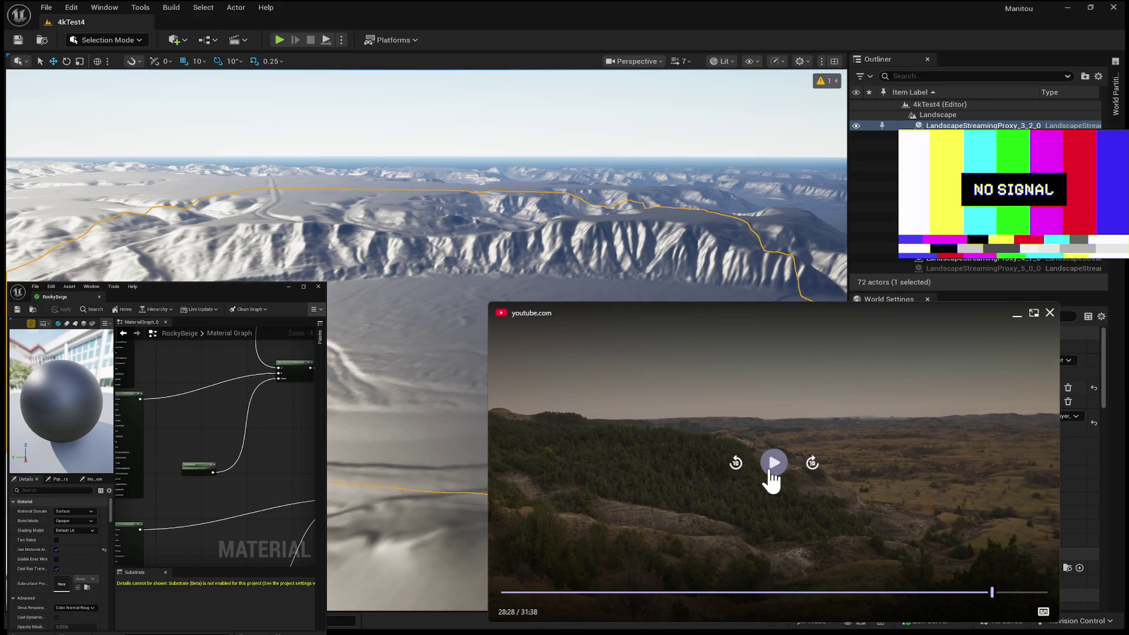
Resume the footage and pause at 29:14 on the wide eroded badlands panorama
{"action": "left_click", "coordinate": [774, 466]}
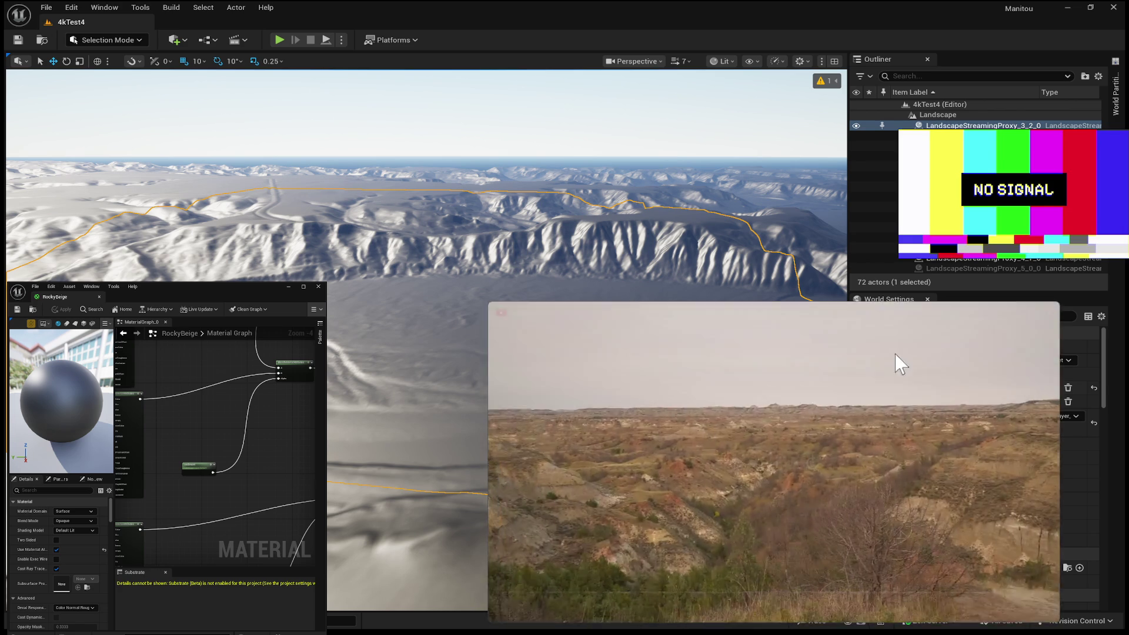
{"action": "mouse_move", "coordinate": [821, 411]}
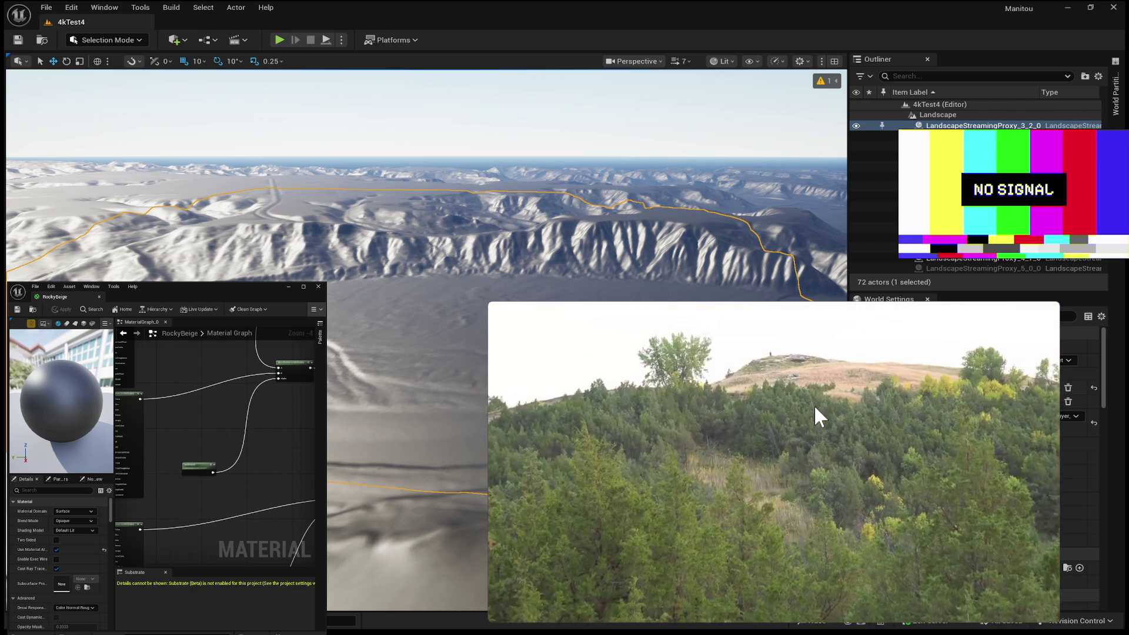
{"action": "mouse_move", "coordinate": [988, 332]}
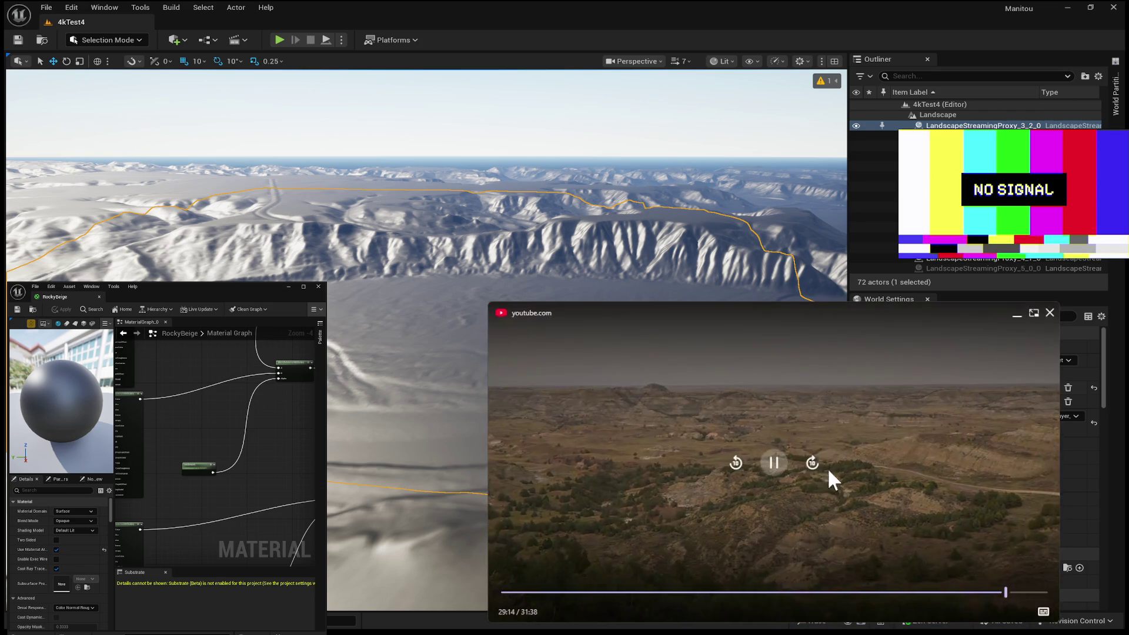
{"action": "left_click", "coordinate": [774, 462]}
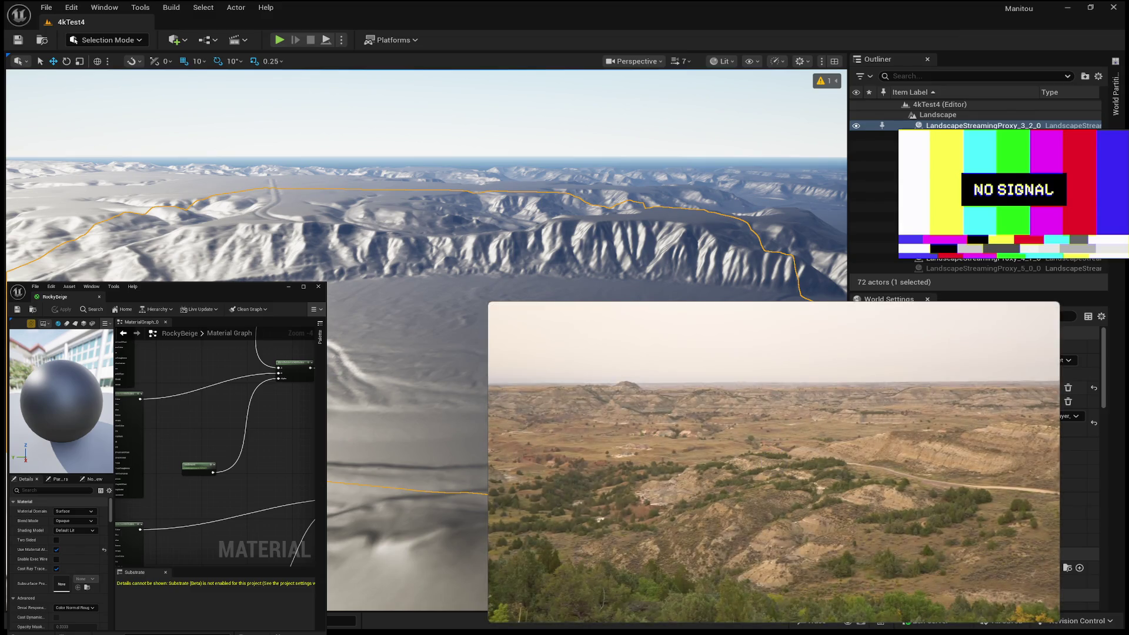
Step the footage from 29:14 to 29:16, then resume playback toward the layered bluffs
{"action": "mouse_move", "coordinate": [701, 312]}
{"action": "left_click", "coordinate": [774, 465]}
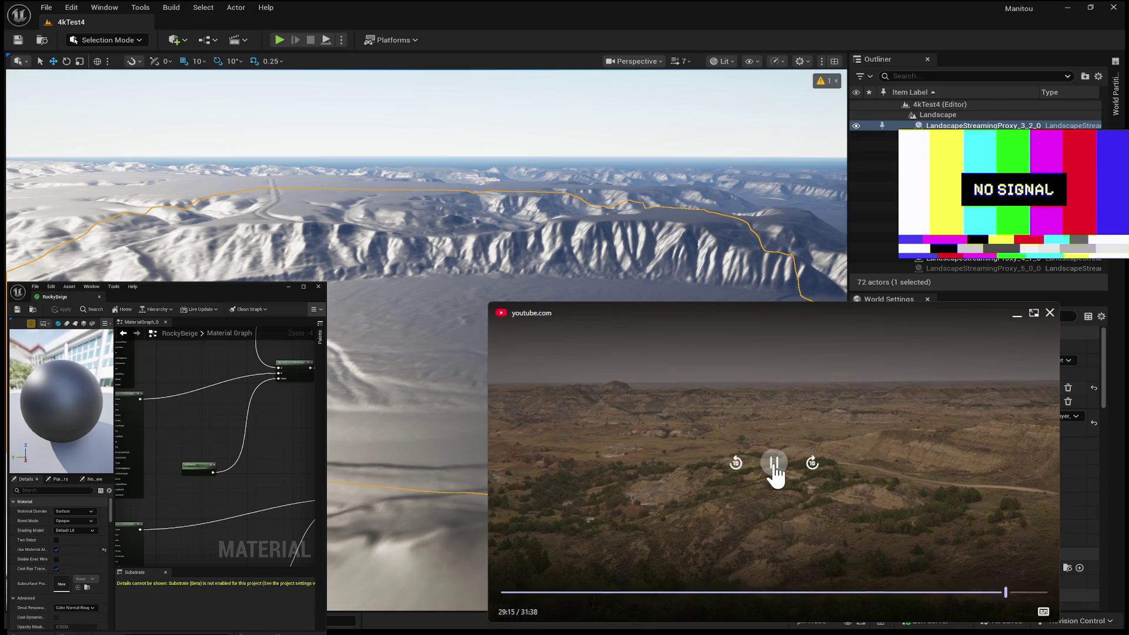
{"action": "left_click", "coordinate": [775, 466]}
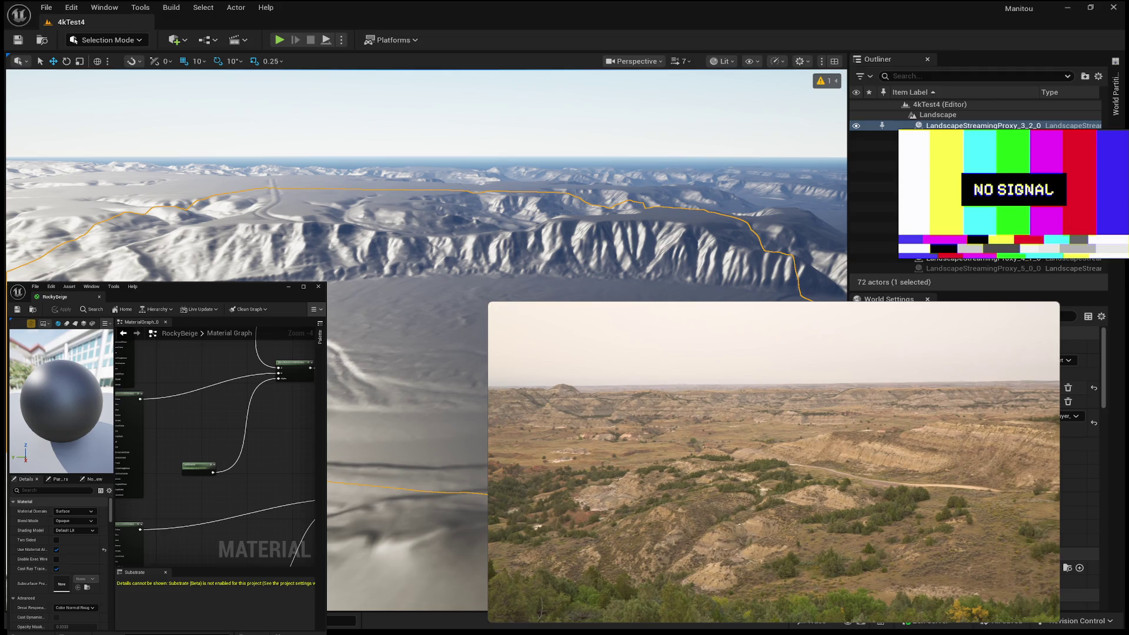
{"action": "mouse_move", "coordinate": [1010, 517]}
{"action": "mouse_move", "coordinate": [688, 501]}
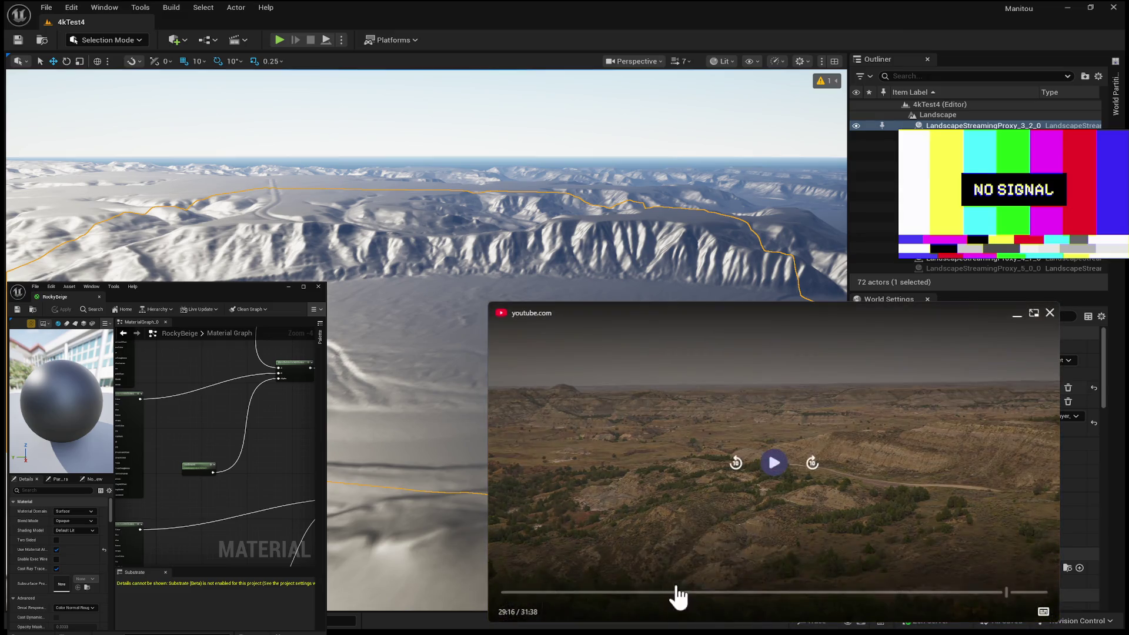
{"action": "left_click", "coordinate": [769, 462]}
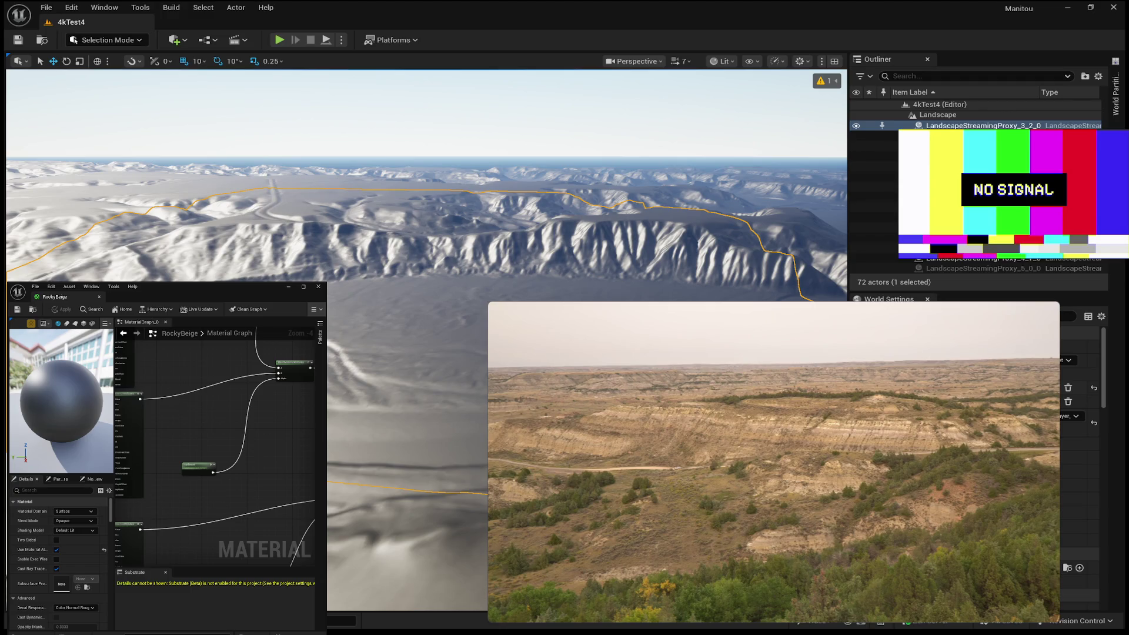
Keep the reference playing toward the presenter by the camper trailer at about 30:36
{"action": "left_click", "coordinate": [775, 464]}
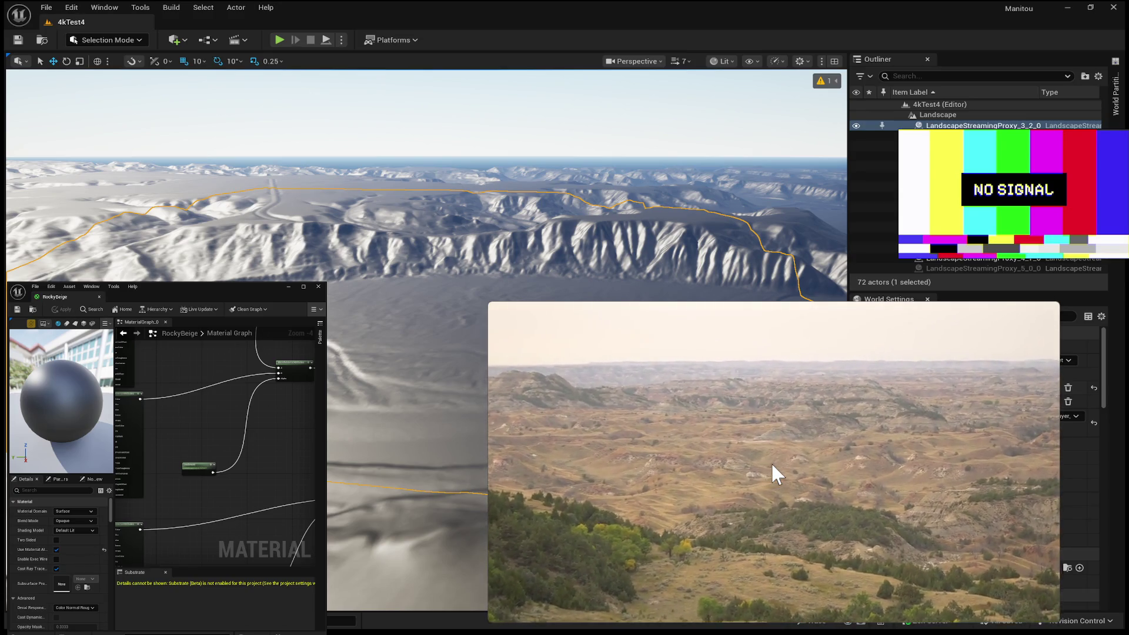
{"action": "mouse_move", "coordinate": [773, 470]}
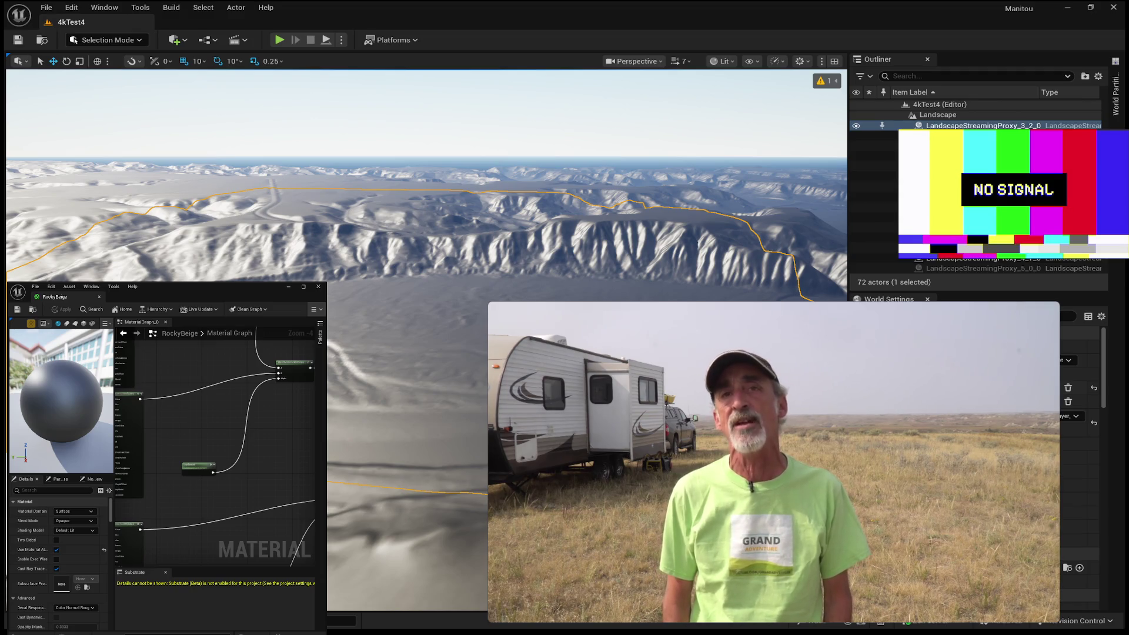
Seek back through 5:48 and 3:27 to about 2:26, then skip forward 20 seconds to the aerial footage
{"action": "mouse_move", "coordinate": [767, 549]}
{"action": "left_click", "coordinate": [601, 592]}
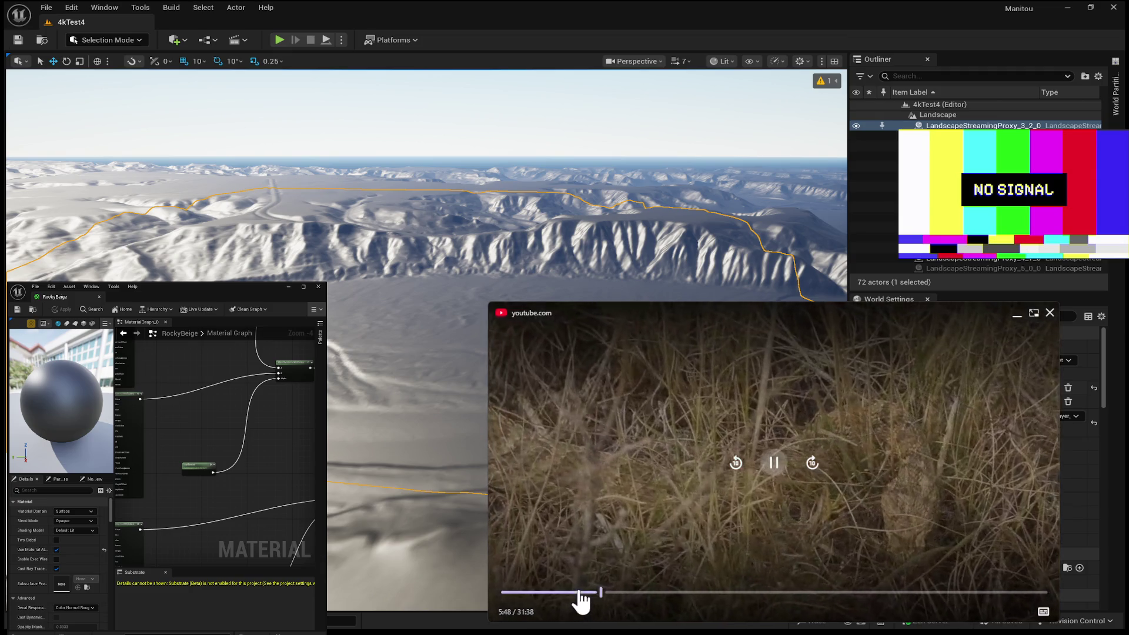
{"action": "left_click", "coordinate": [562, 592]}
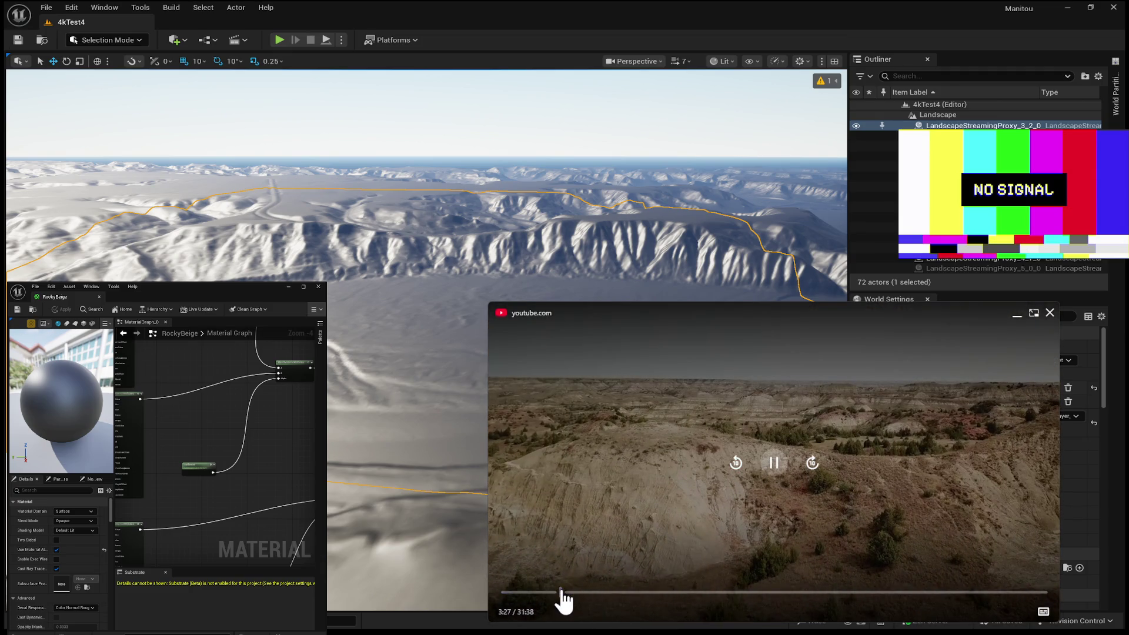
{"action": "left_click", "coordinate": [545, 593]}
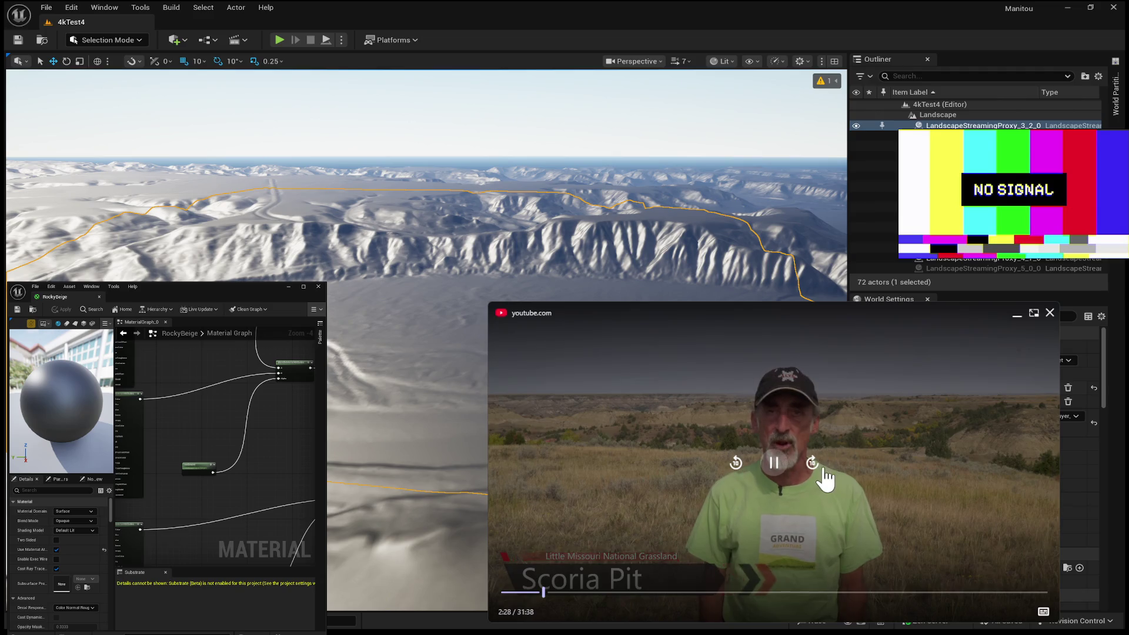
{"action": "left_click", "coordinate": [813, 464]}
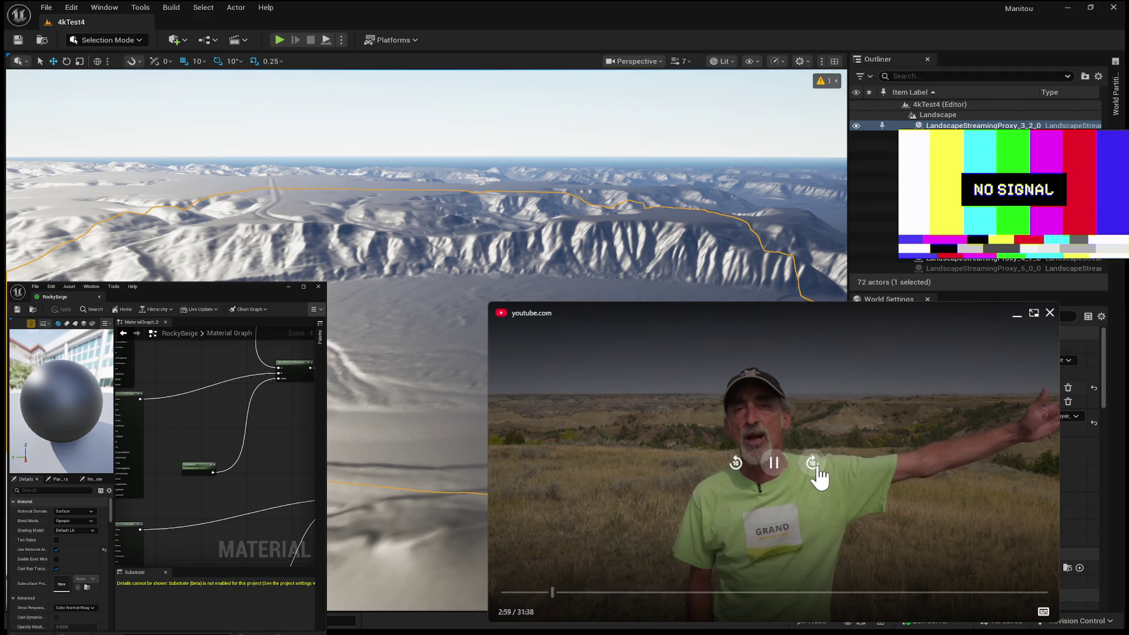
{"action": "left_click", "coordinate": [815, 465]}
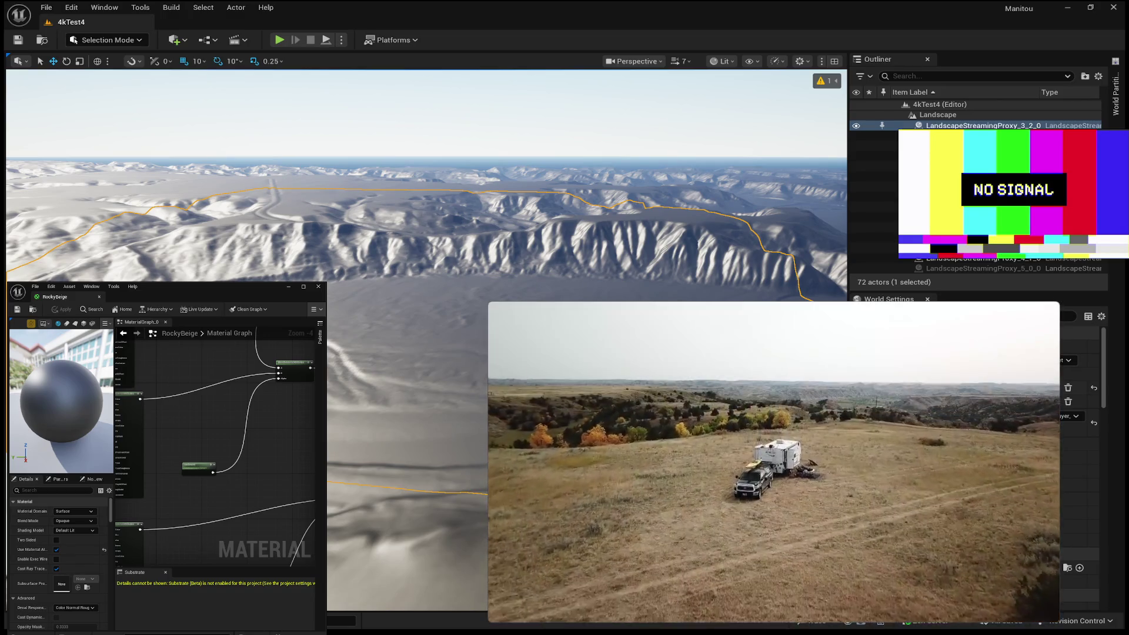
Rewind about thirty seconds, skip forward ten, and pause at 3:40 on the red-and-white badlands aerial
{"action": "mouse_move", "coordinate": [866, 493]}
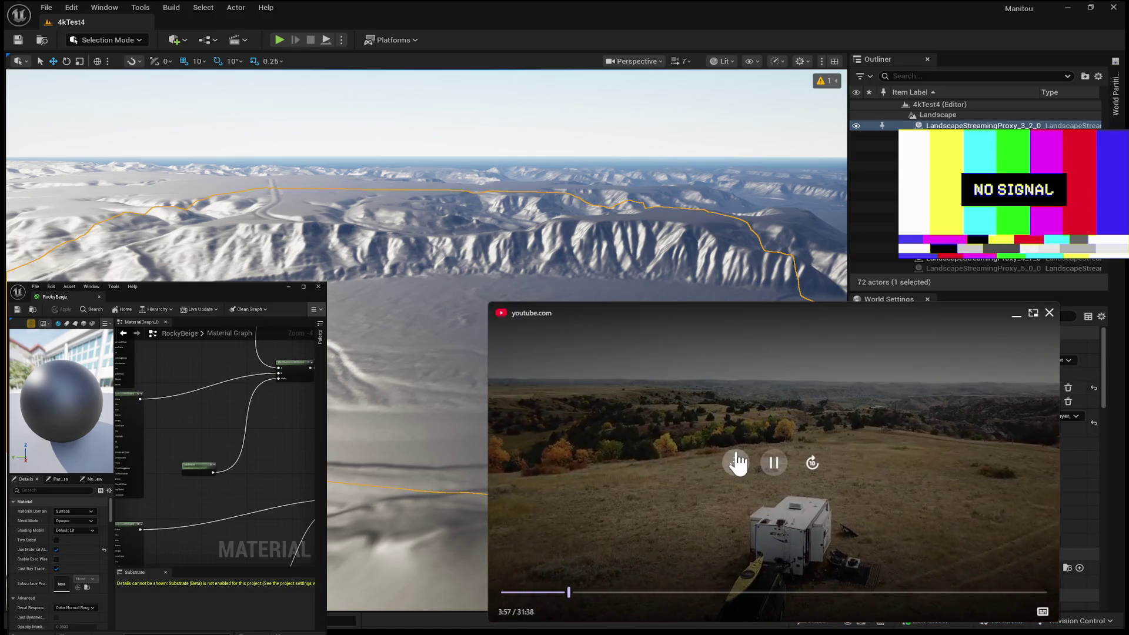
{"action": "double_click", "coordinate": [736, 463]}
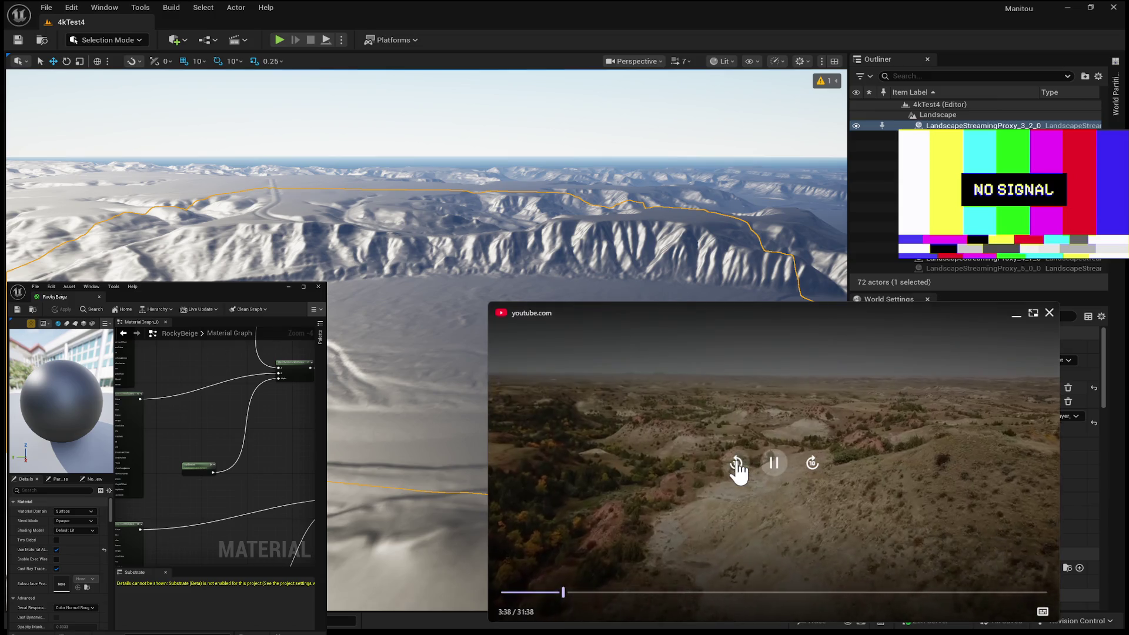
{"action": "left_click", "coordinate": [736, 463]}
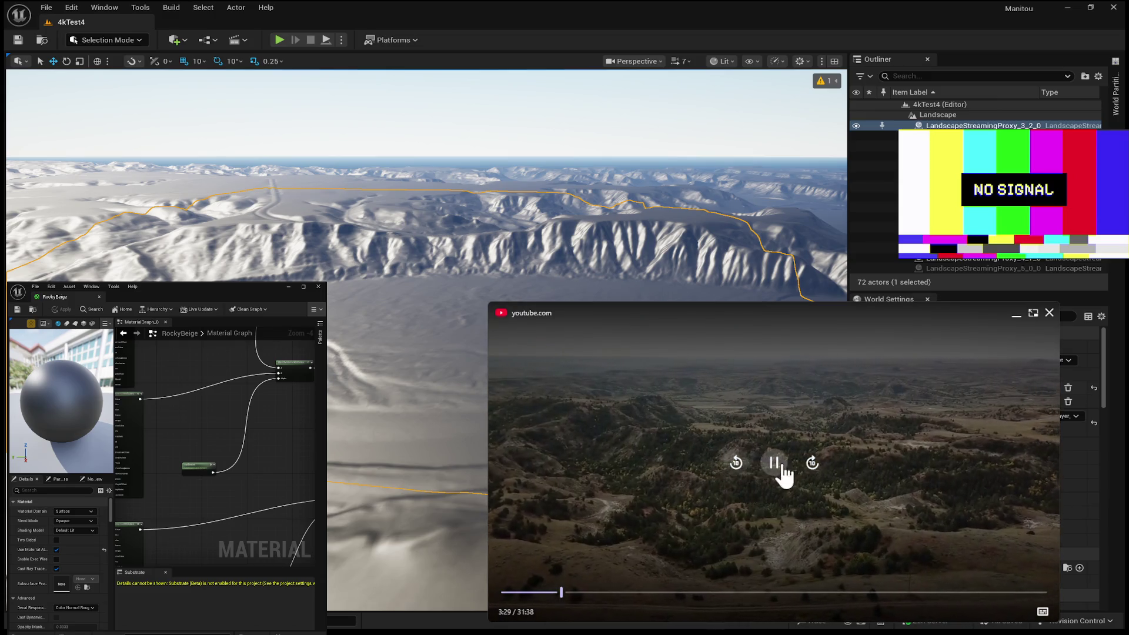
{"action": "left_click", "coordinate": [812, 462]}
{"action": "left_click", "coordinate": [774, 464]}
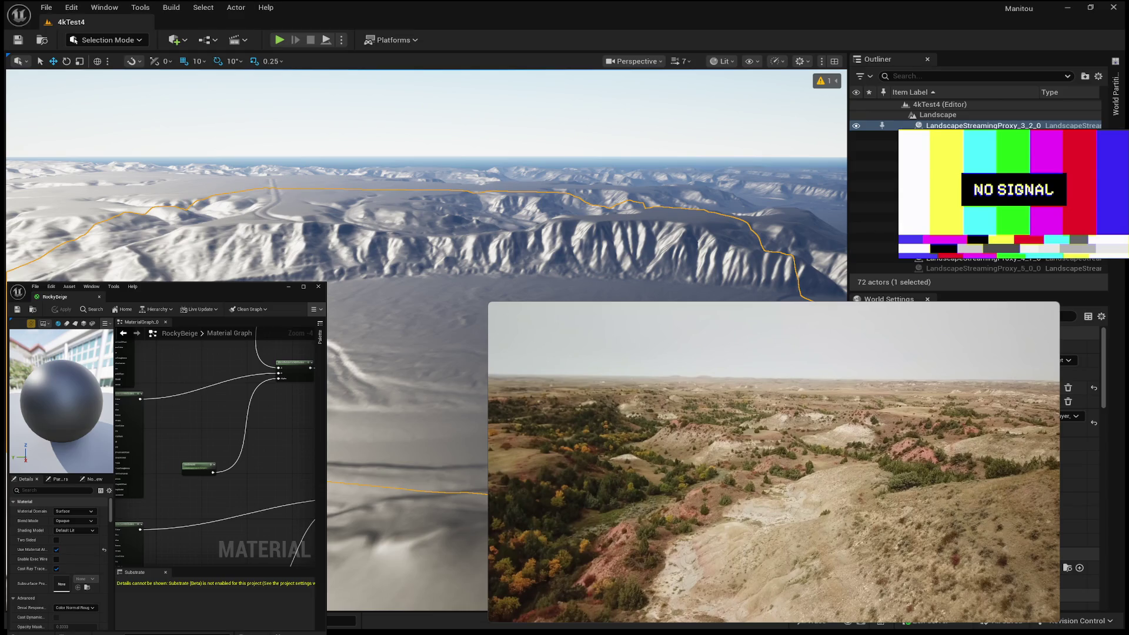
Resume the reference video, pause briefly at 3:42, then let it play to about 3:59
{"action": "mouse_move", "coordinate": [671, 535]}
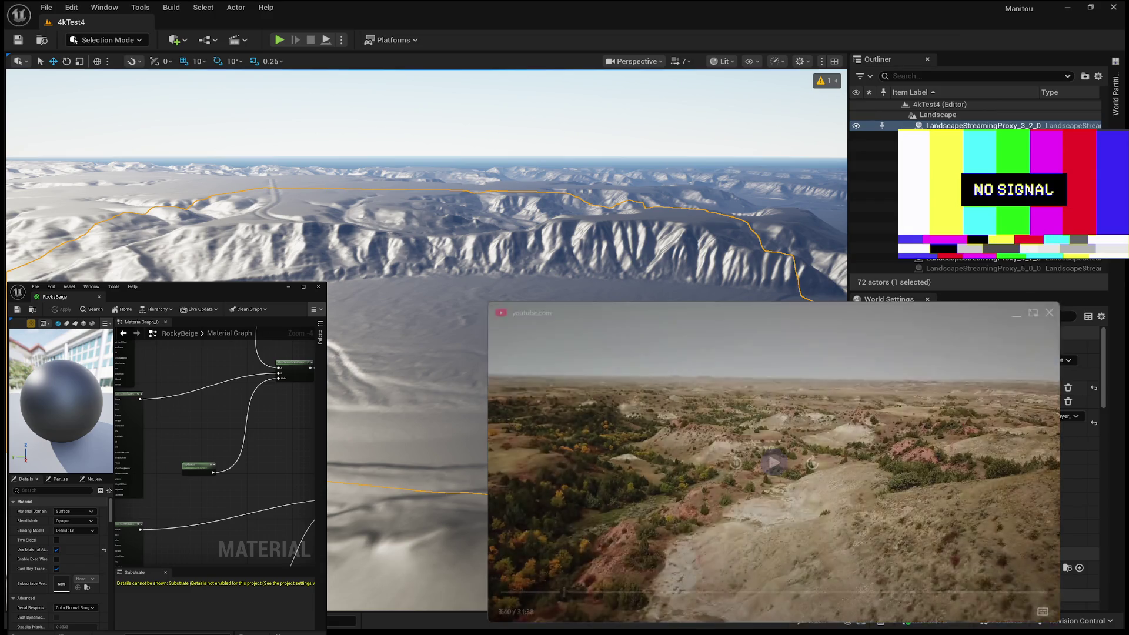
{"action": "left_click", "coordinate": [770, 468]}
{"action": "left_click", "coordinate": [769, 468]}
{"action": "left_click", "coordinate": [786, 464]}
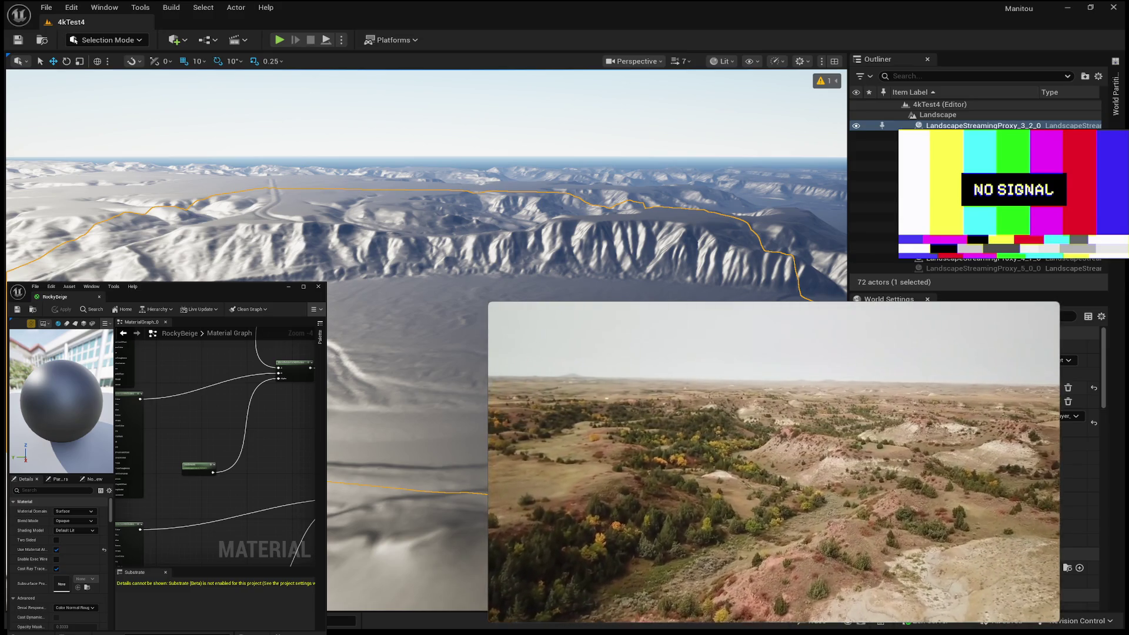
{"action": "mouse_move", "coordinate": [834, 607]}
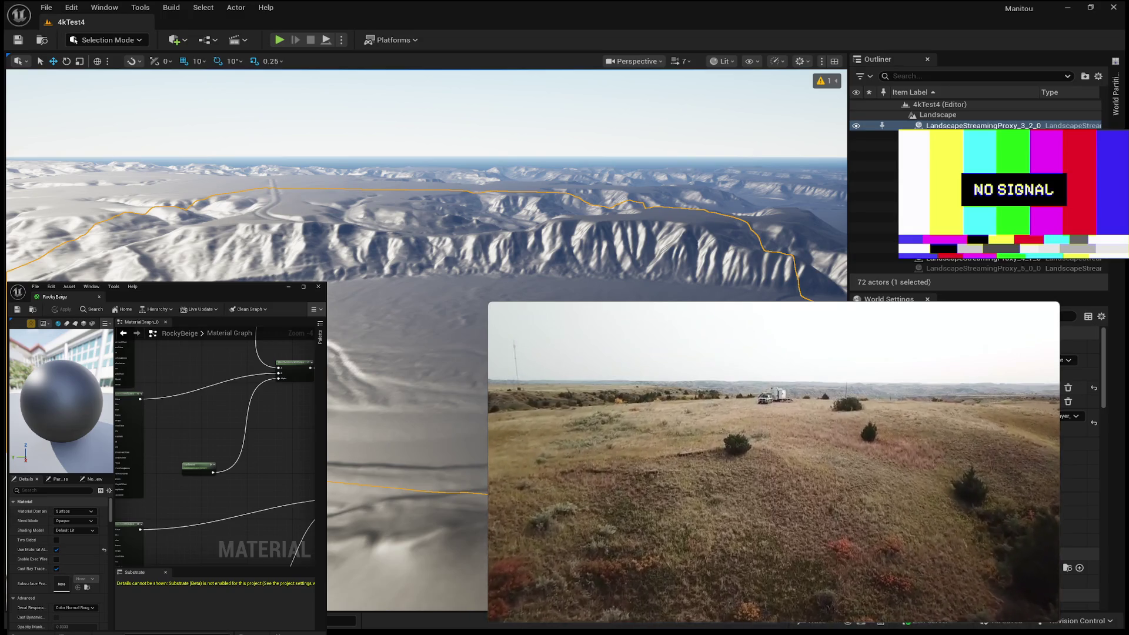
{"action": "mouse_move", "coordinate": [1050, 460]}
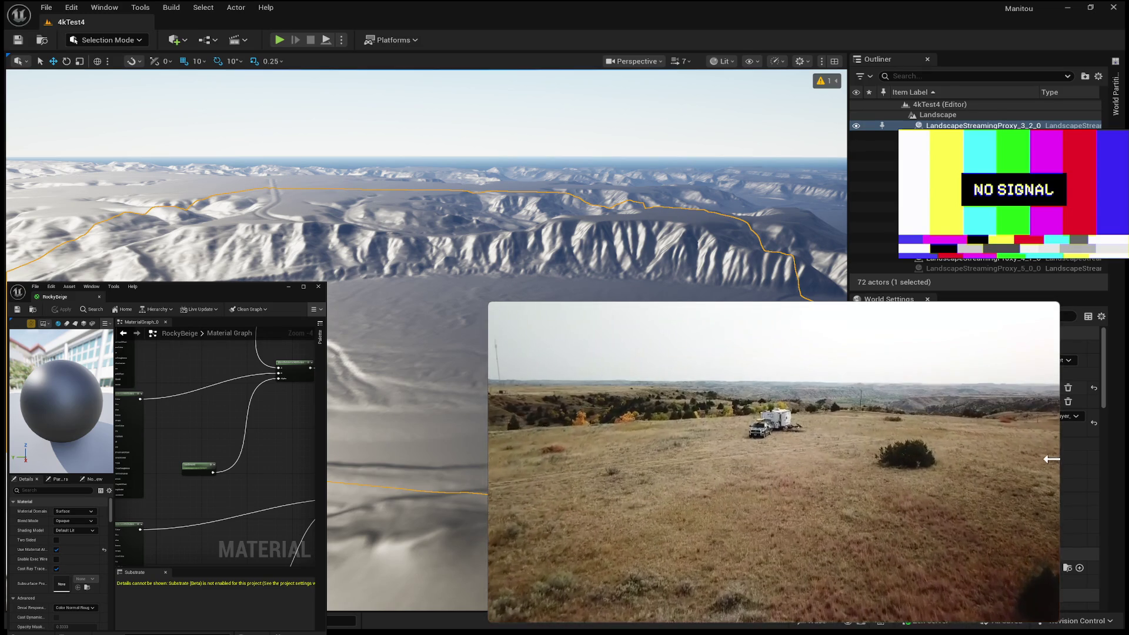
{"action": "mouse_move", "coordinate": [537, 535]}
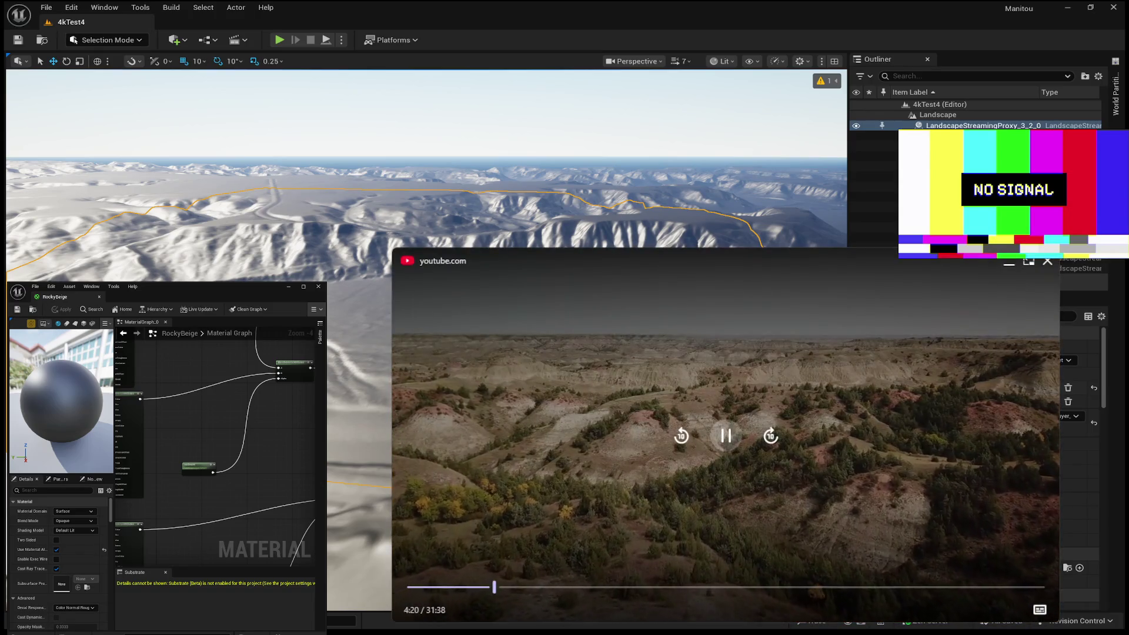
Pause the reference at 4:20 on pale, red-banded badland hills dotted with pines
{"action": "left_click", "coordinate": [739, 390]}
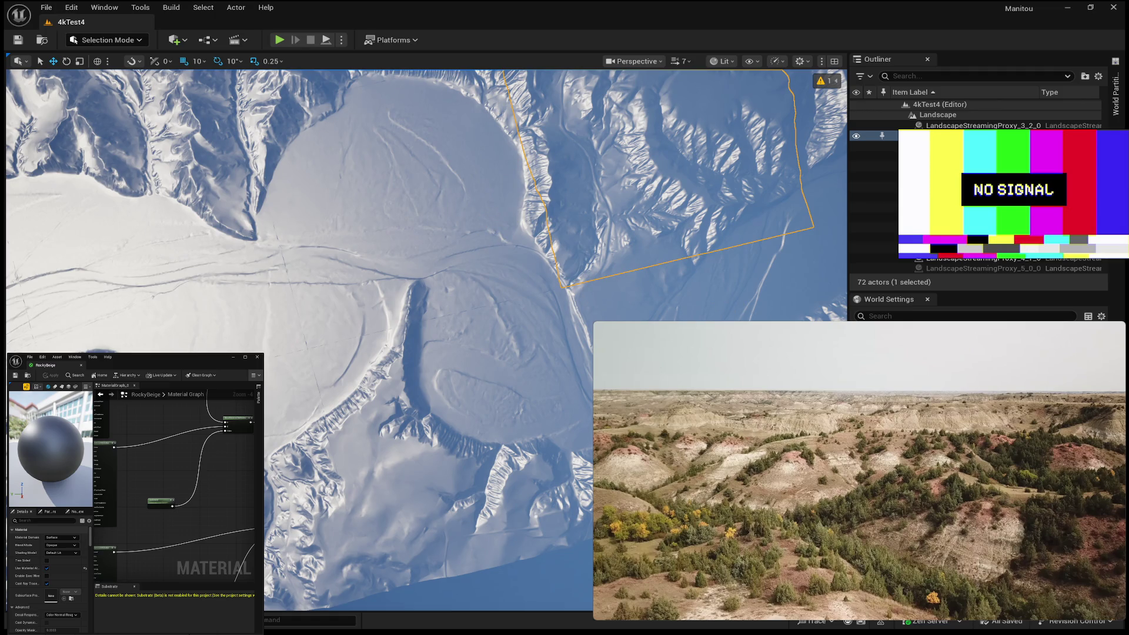
{"action": "mouse_move", "coordinate": [859, 479]}
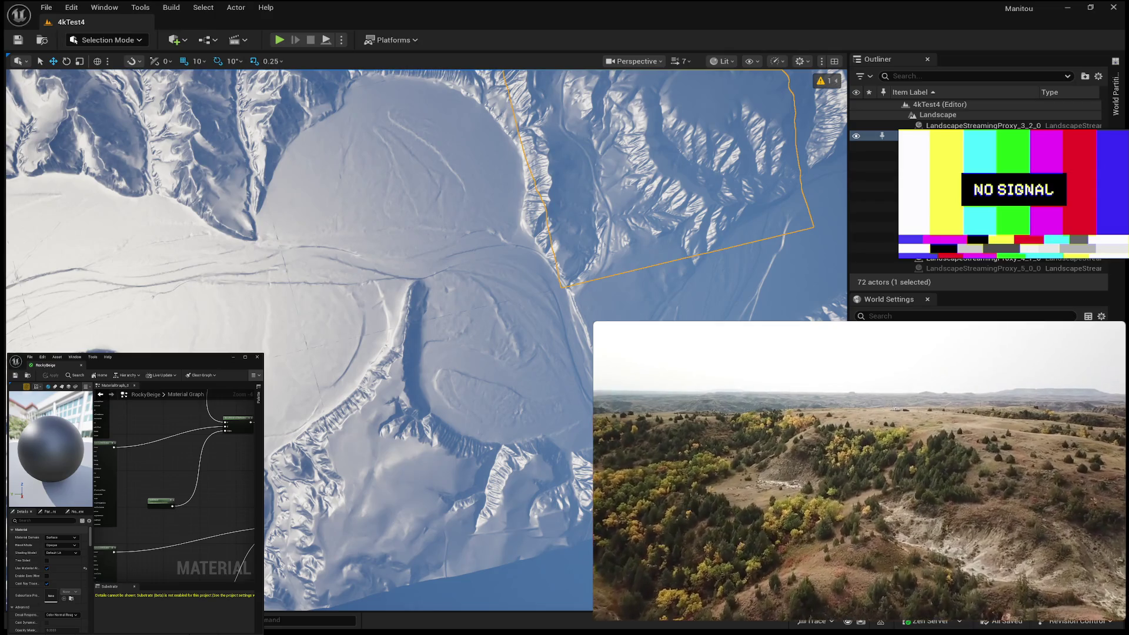
{"action": "left_click", "coordinate": [858, 472]}
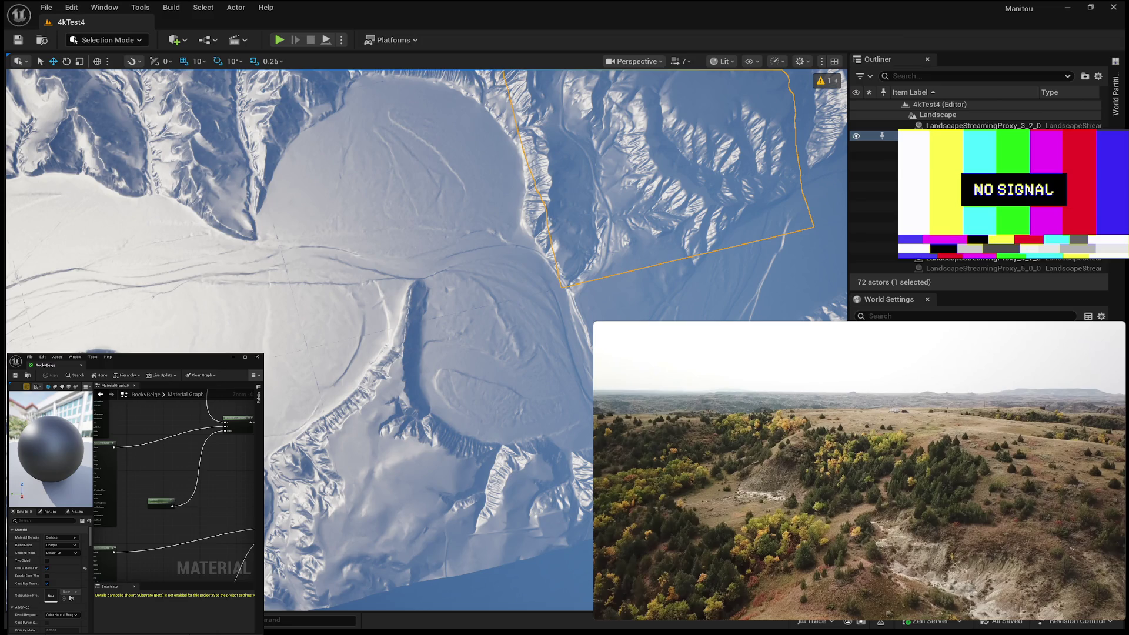
{"action": "left_click", "coordinate": [858, 472]}
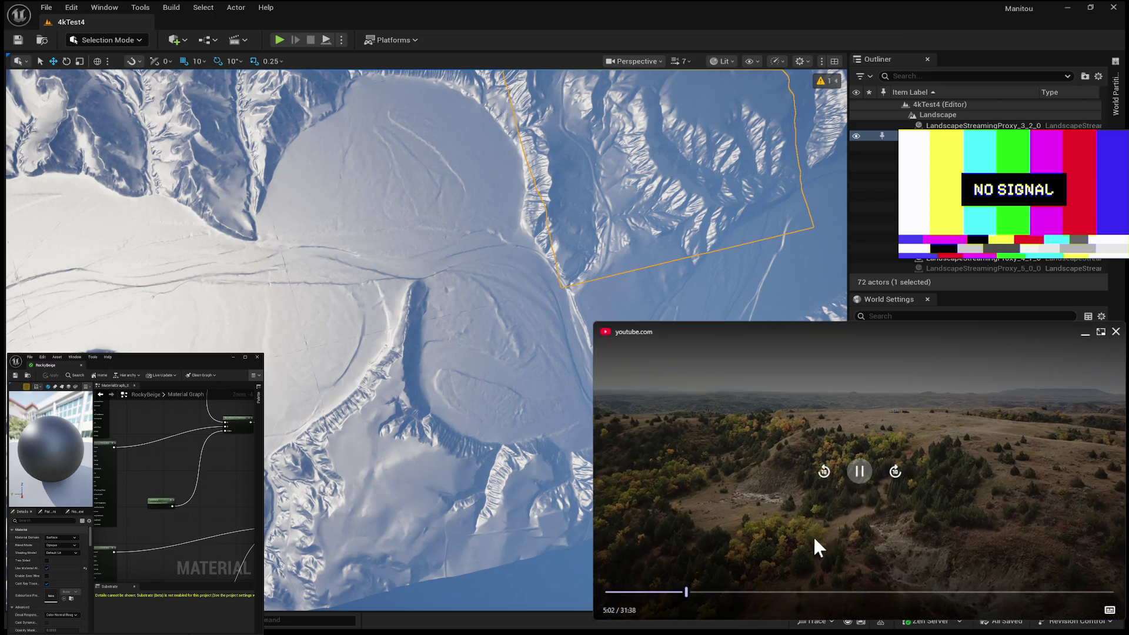
{"action": "left_click", "coordinate": [858, 471]}
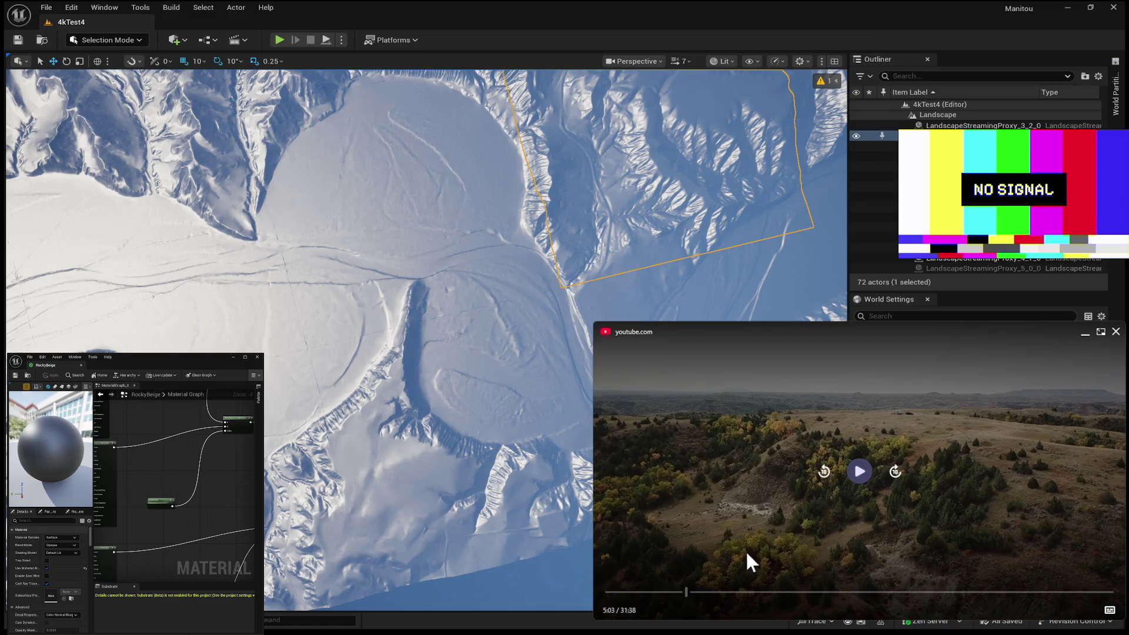
{"action": "mouse_move", "coordinate": [939, 482]}
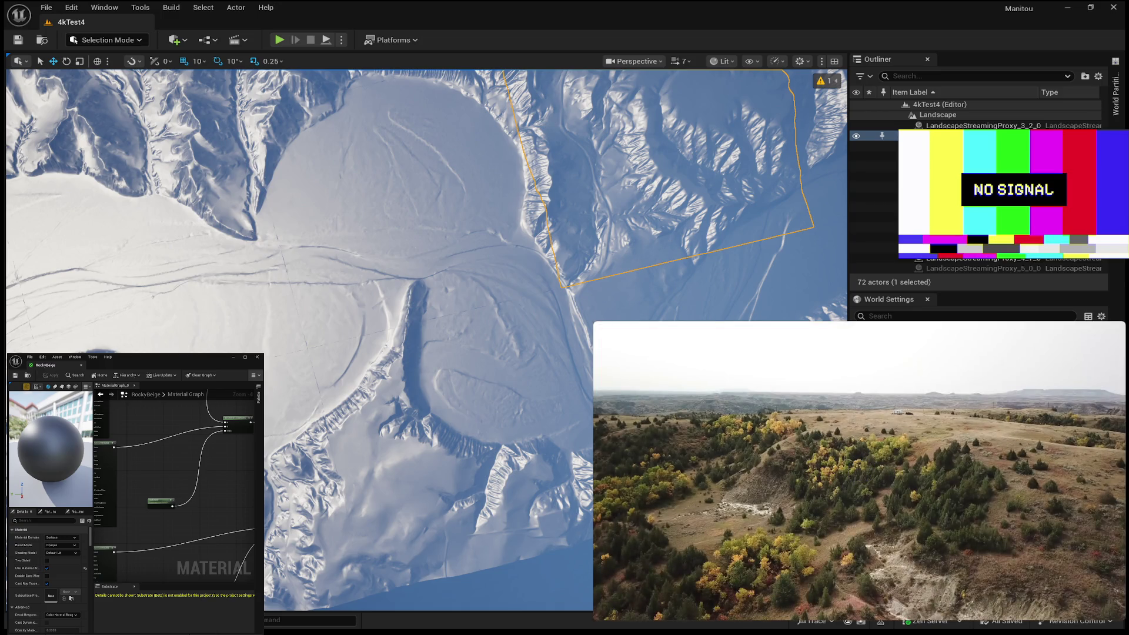
{"action": "mouse_move", "coordinate": [997, 571]}
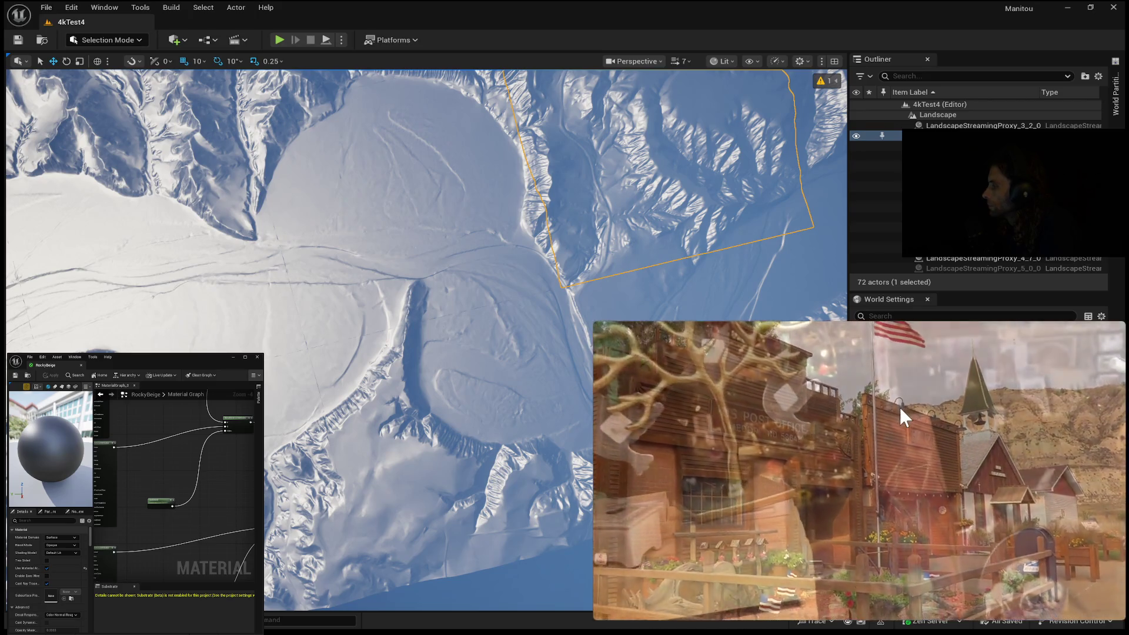
Scrub the reference video's seek bar back to about 3:10
{"action": "left_click_drag", "start_coordinate": [705, 600], "coordinate": [667, 603]}
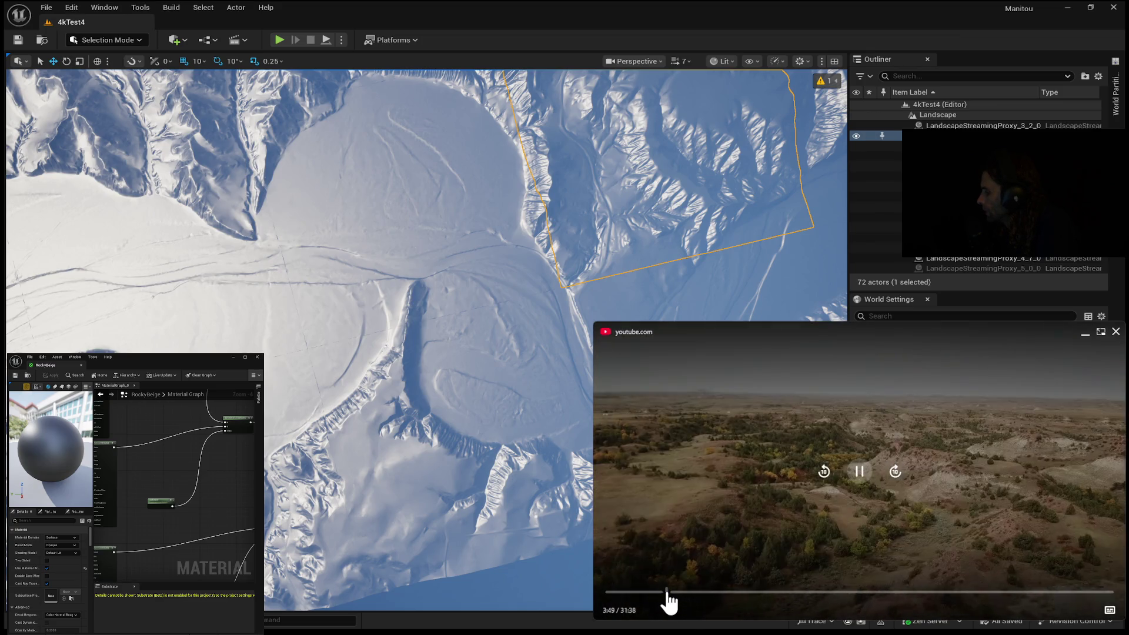
{"action": "left_click_drag", "start_coordinate": [670, 600], "coordinate": [649, 600]}
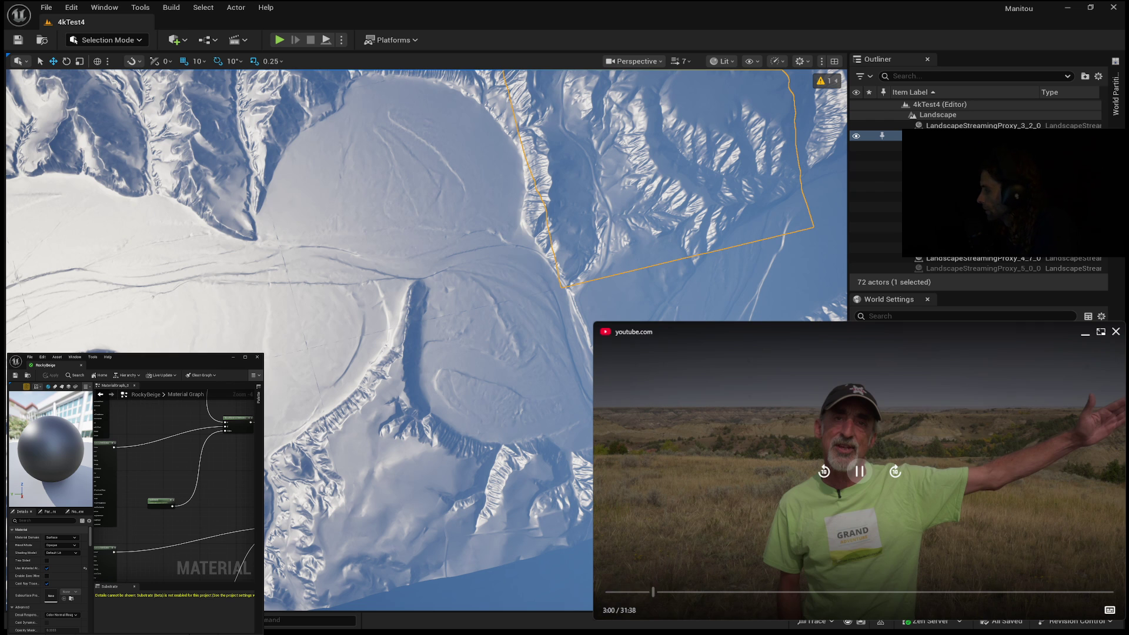
{"action": "left_click", "coordinate": [657, 592]}
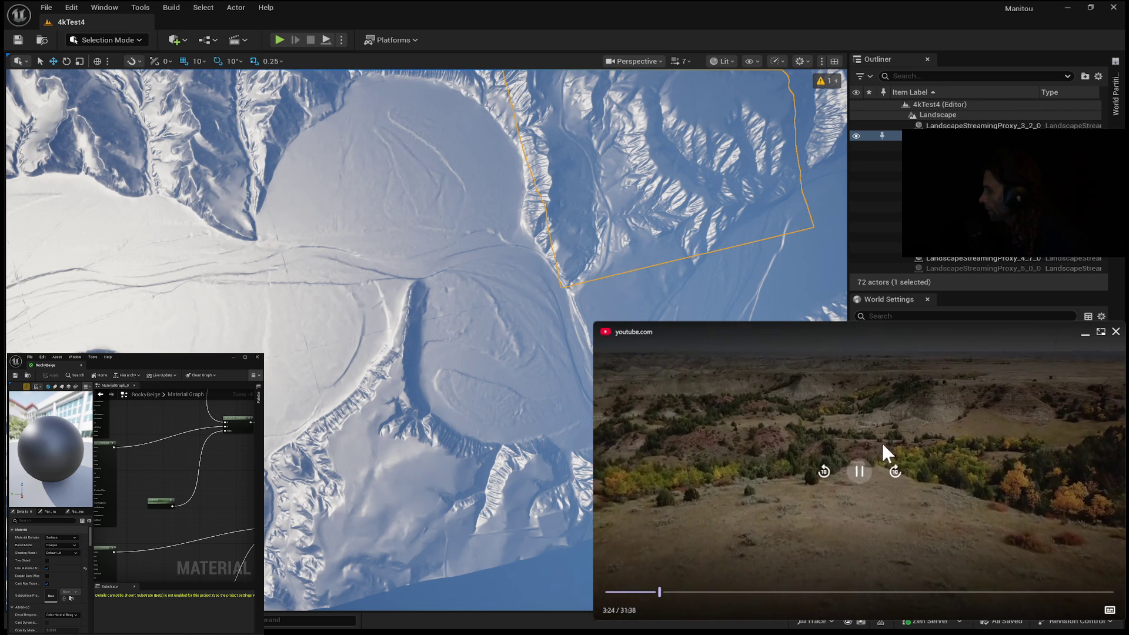
Play the footage on and pause it at 3:34 on the aerial badlands shot
{"action": "left_click", "coordinate": [858, 472]}
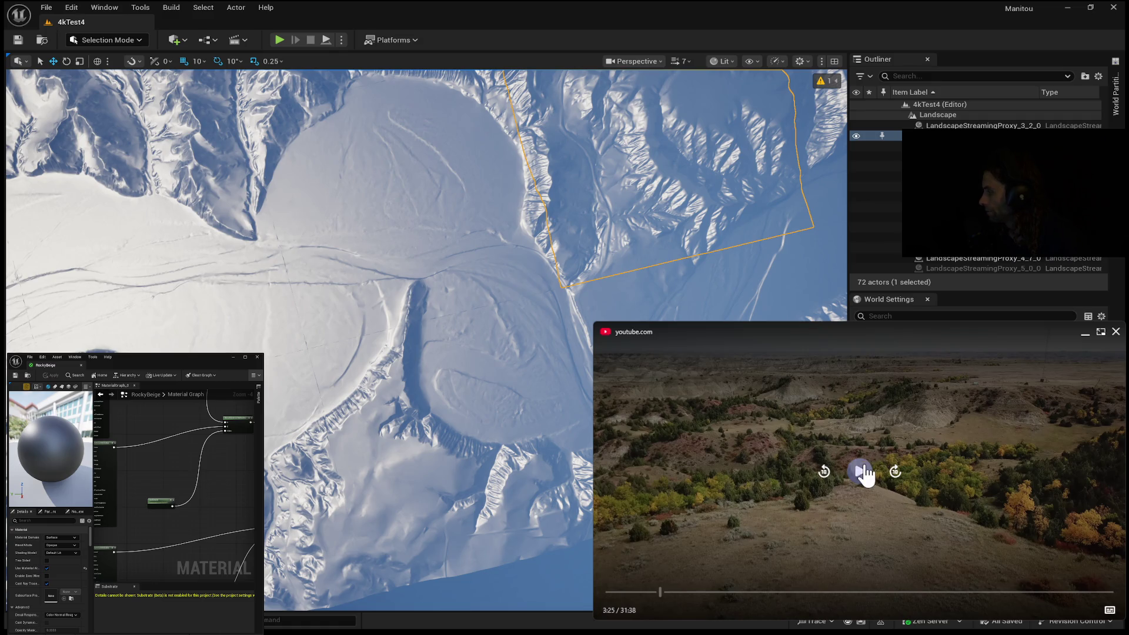
{"action": "left_click", "coordinate": [864, 470]}
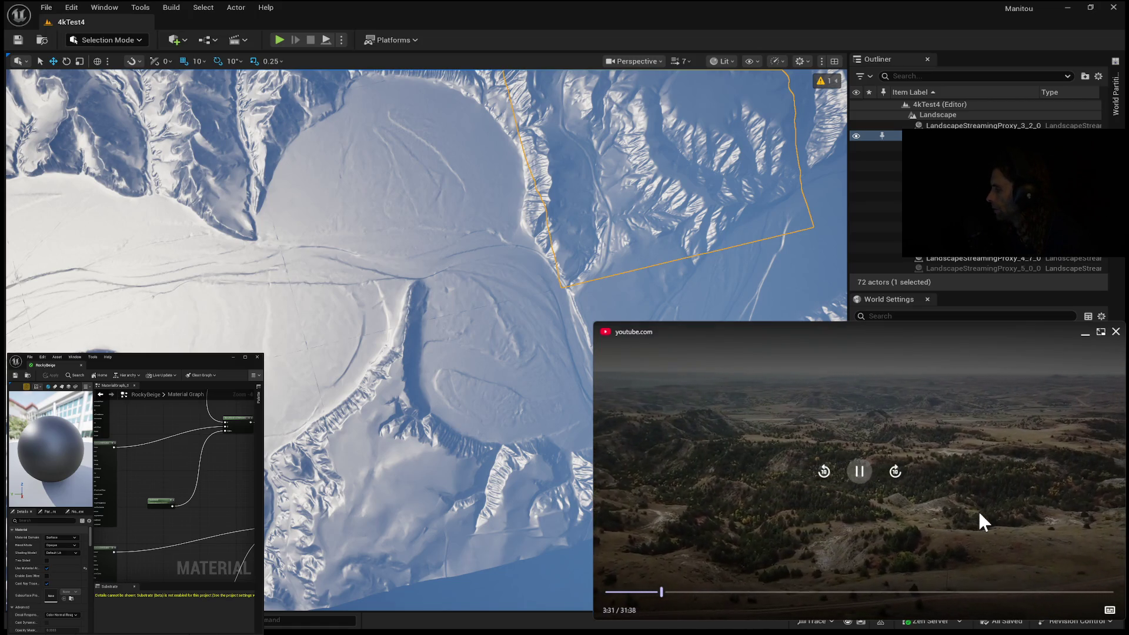
{"action": "left_click", "coordinate": [860, 471]}
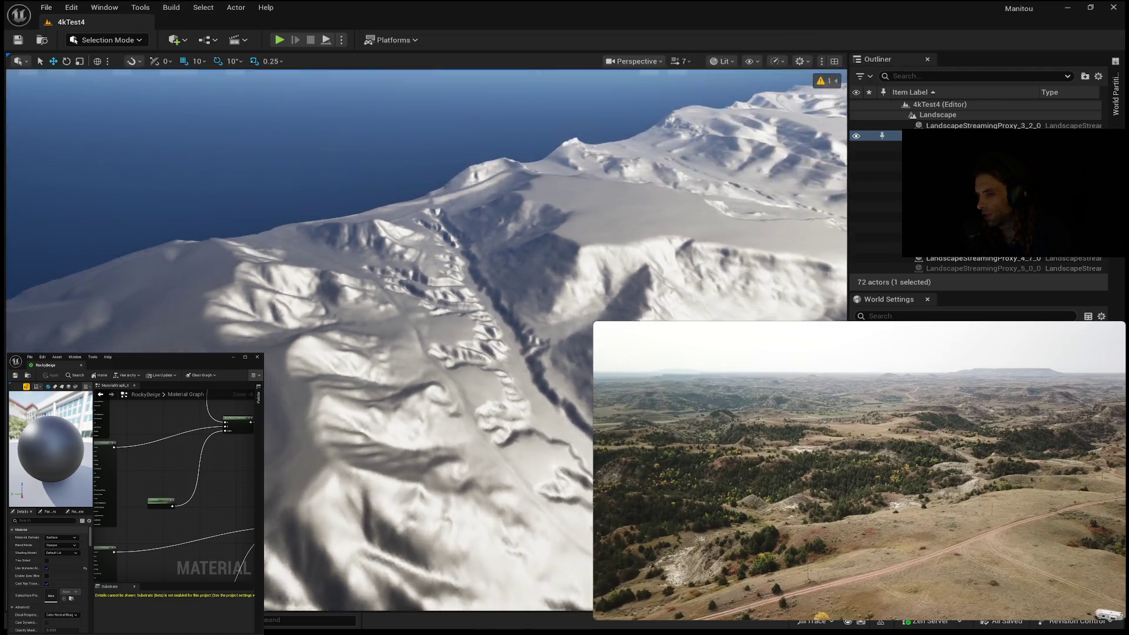
Fly the camera low over the white terrain's plain, then view the eroded ridges from another side
{"action": "left_click_drag", "start_coordinate": [487, 471], "coordinate": [488, 406]}
{"action": "left_click_drag", "start_coordinate": [487, 333], "coordinate": [488, 333]}
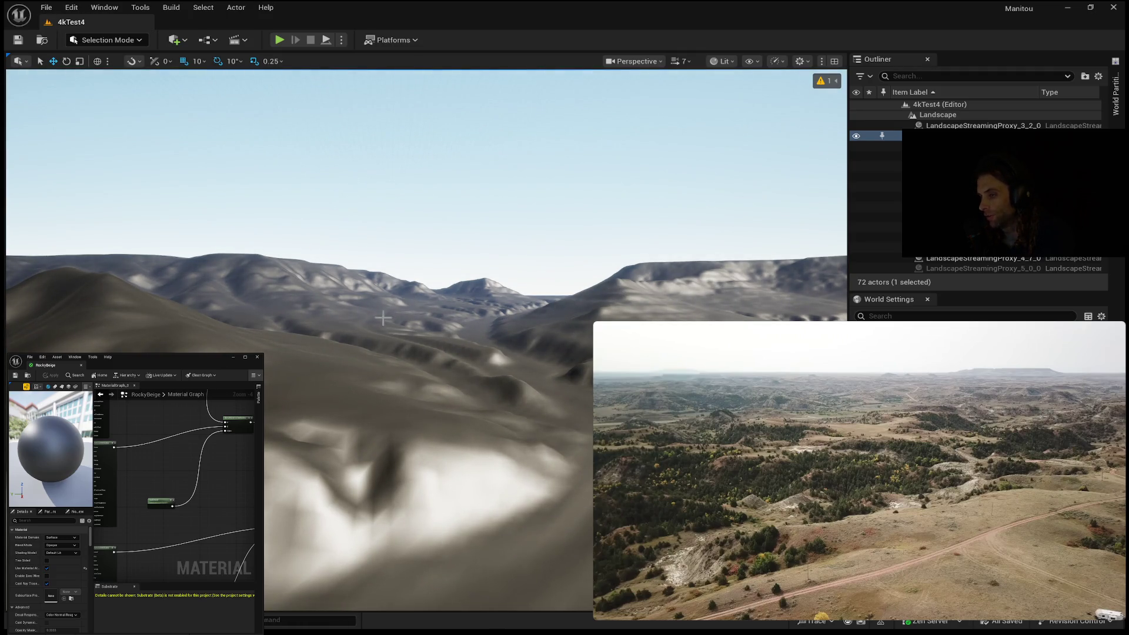
{"action": "left_click_drag", "start_coordinate": [448, 401], "coordinate": [448, 402]}
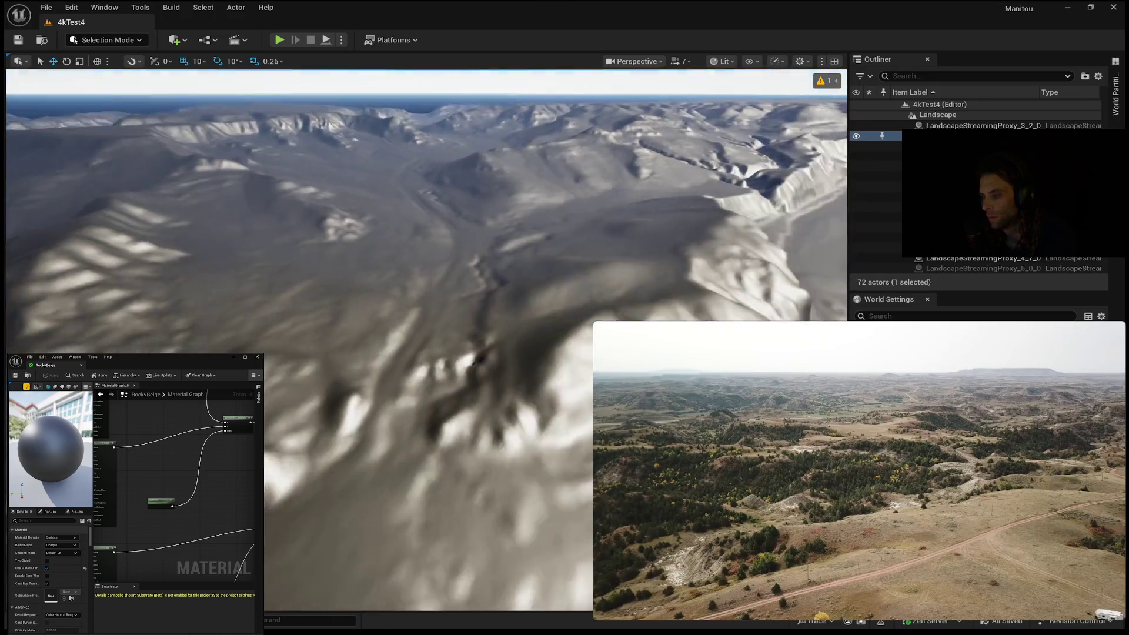
{"action": "left_click_drag", "start_coordinate": [402, 335], "coordinate": [403, 335]}
{"action": "left_click_drag", "start_coordinate": [305, 368], "coordinate": [423, 413]}
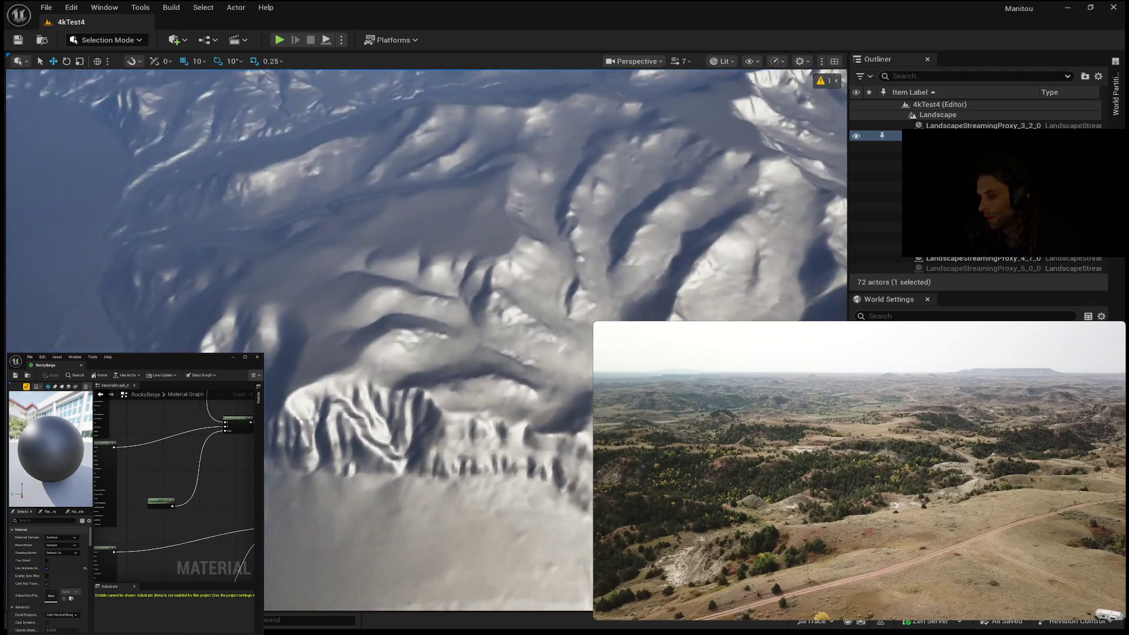
{"action": "key", "text": "space"}
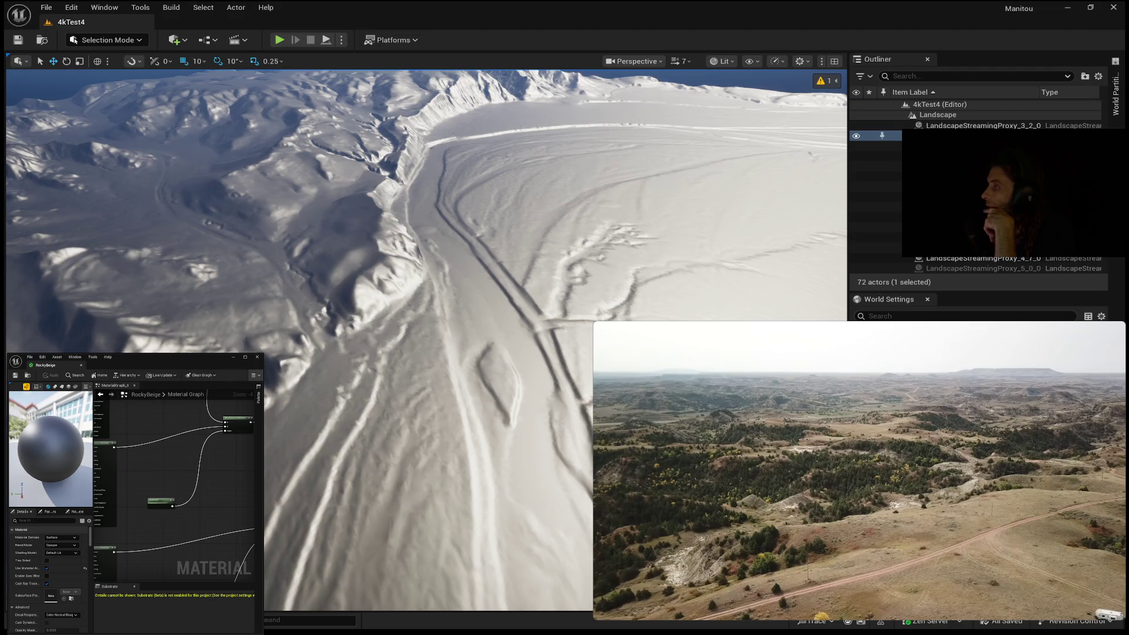
Play, pause and resume the reference footage, reaching 3:40 on red-streaked badland hills
{"action": "left_click", "coordinate": [858, 471]}
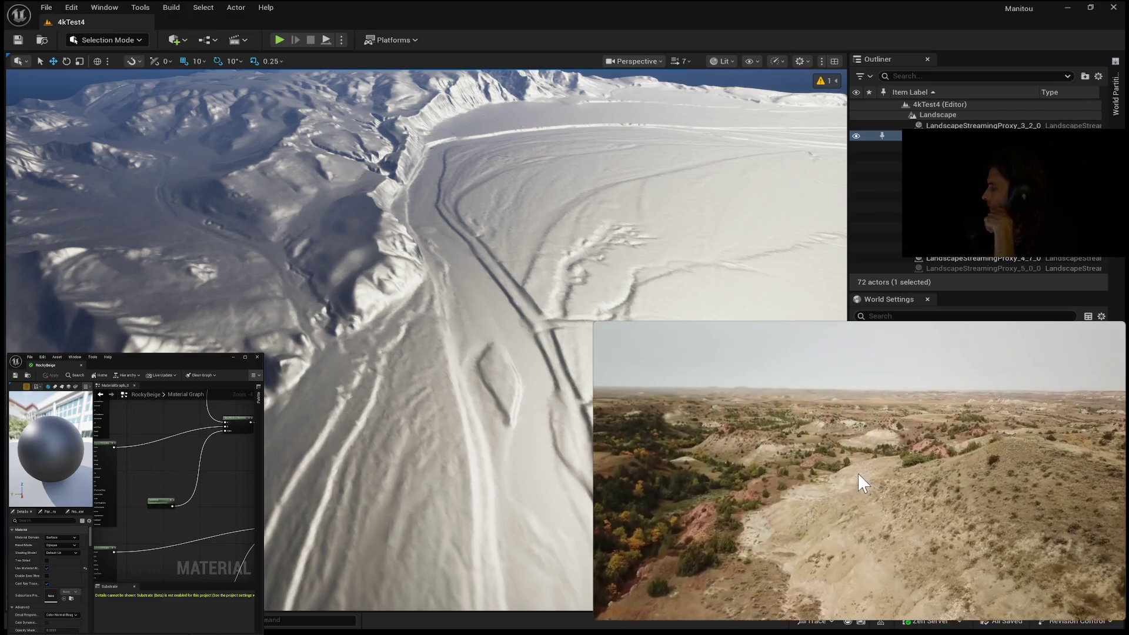
{"action": "mouse_move", "coordinate": [862, 478]}
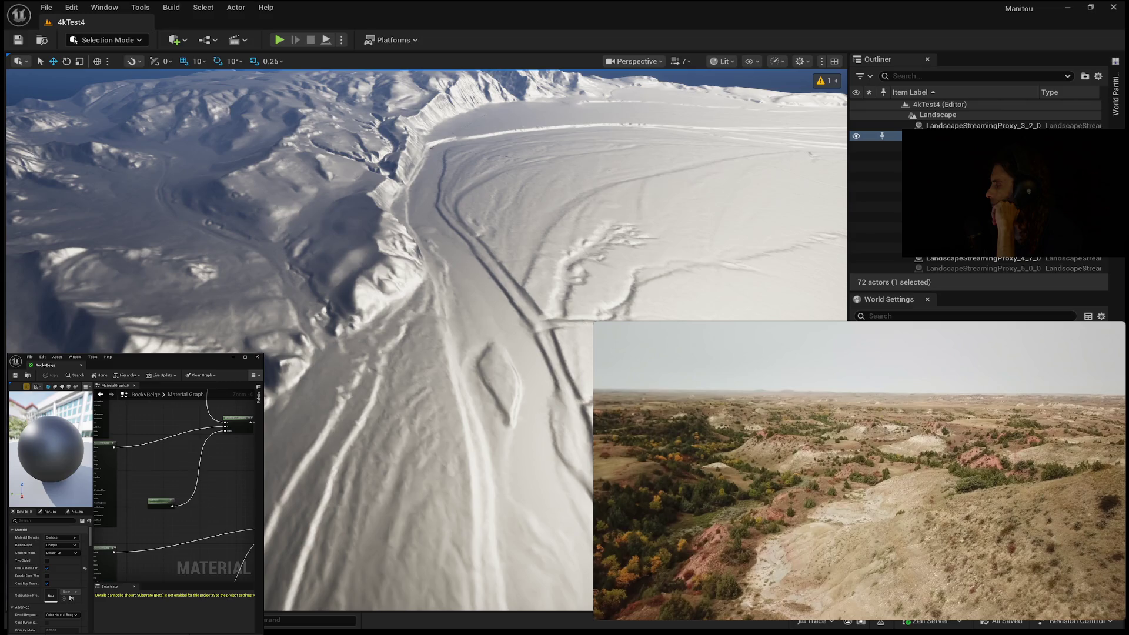
{"action": "left_click", "coordinate": [900, 512]}
{"action": "mouse_move", "coordinate": [841, 430]}
{"action": "left_click", "coordinate": [865, 476]}
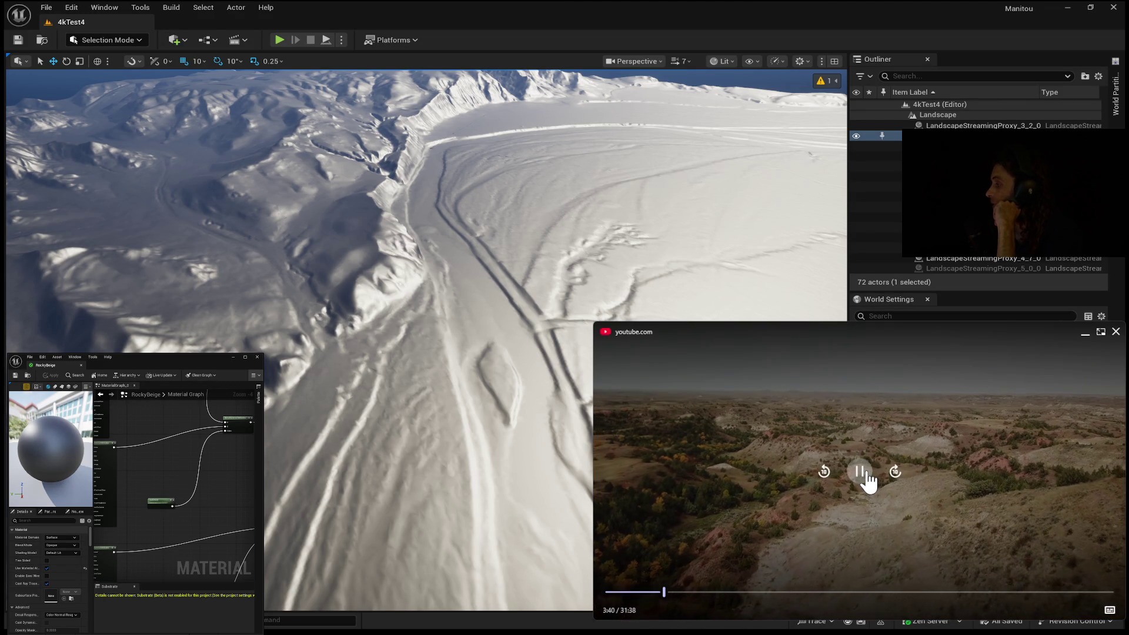
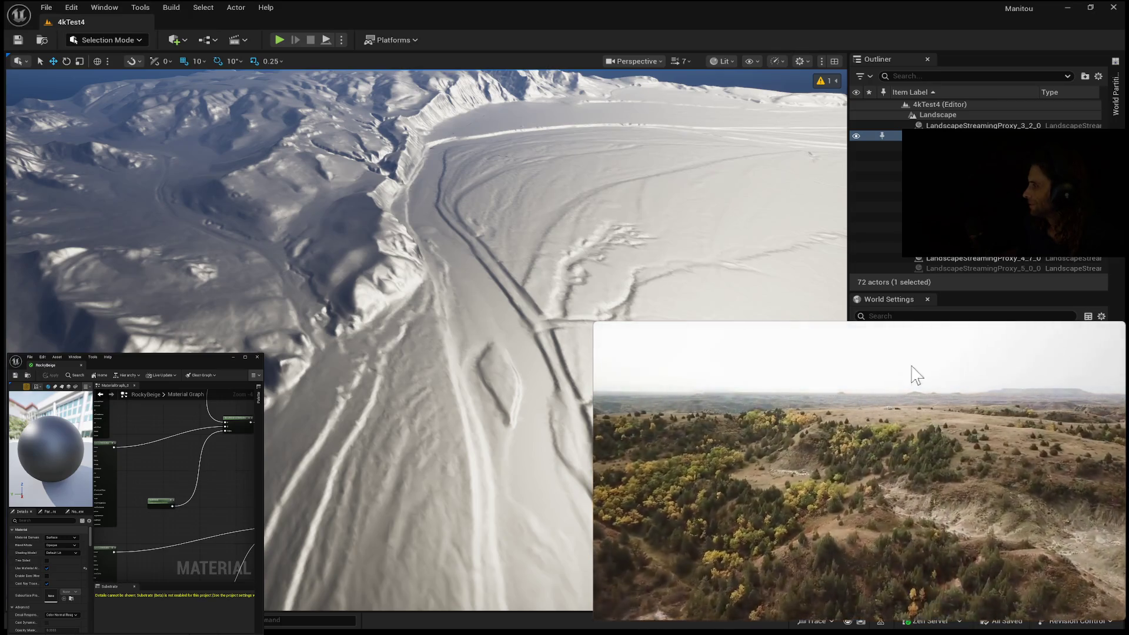
Pause the aerial badlands reference video at 4:59 for comparison
{"action": "left_click", "coordinate": [860, 471]}
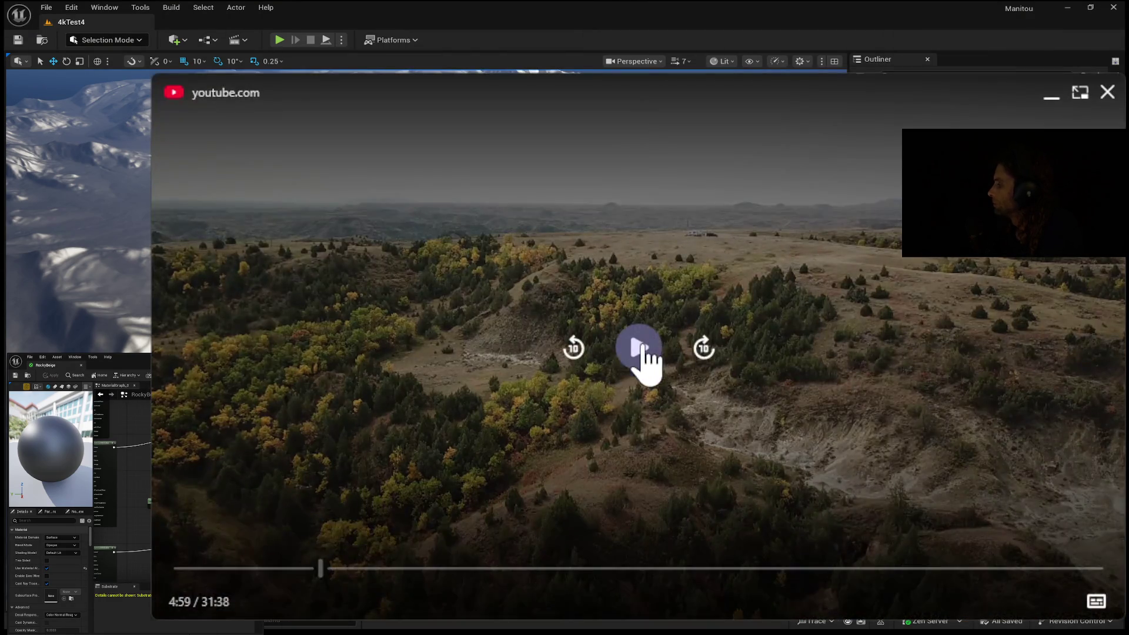
Play the aerial badlands footage from 5:00, pausing at 5:02 and 5:10, then resume
{"action": "left_click", "coordinate": [641, 347]}
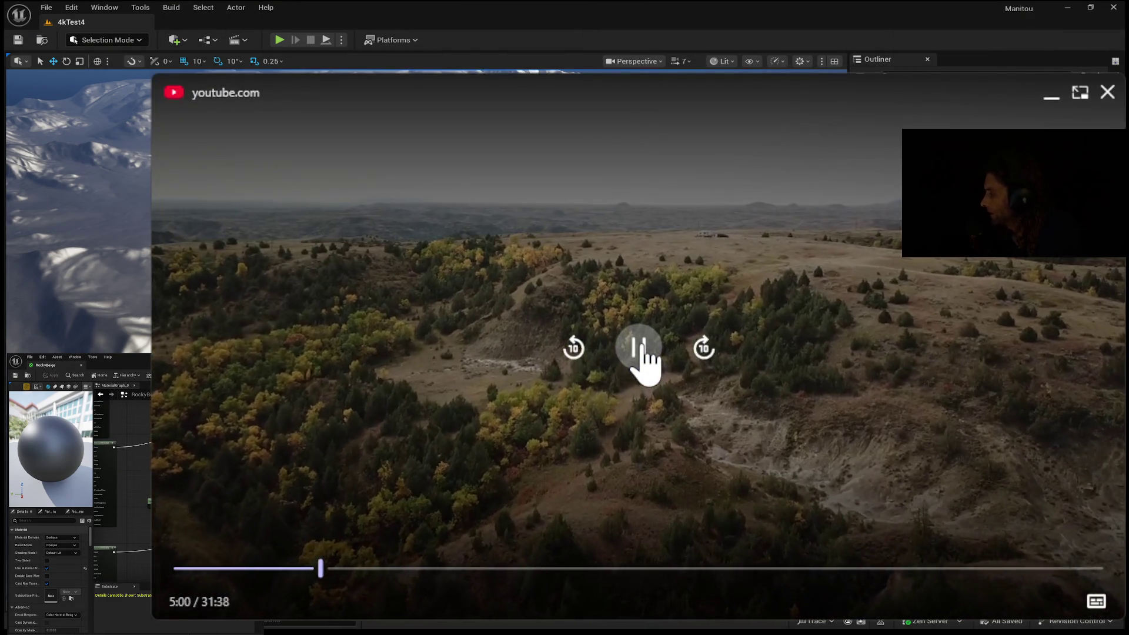
{"action": "left_click", "coordinate": [641, 347]}
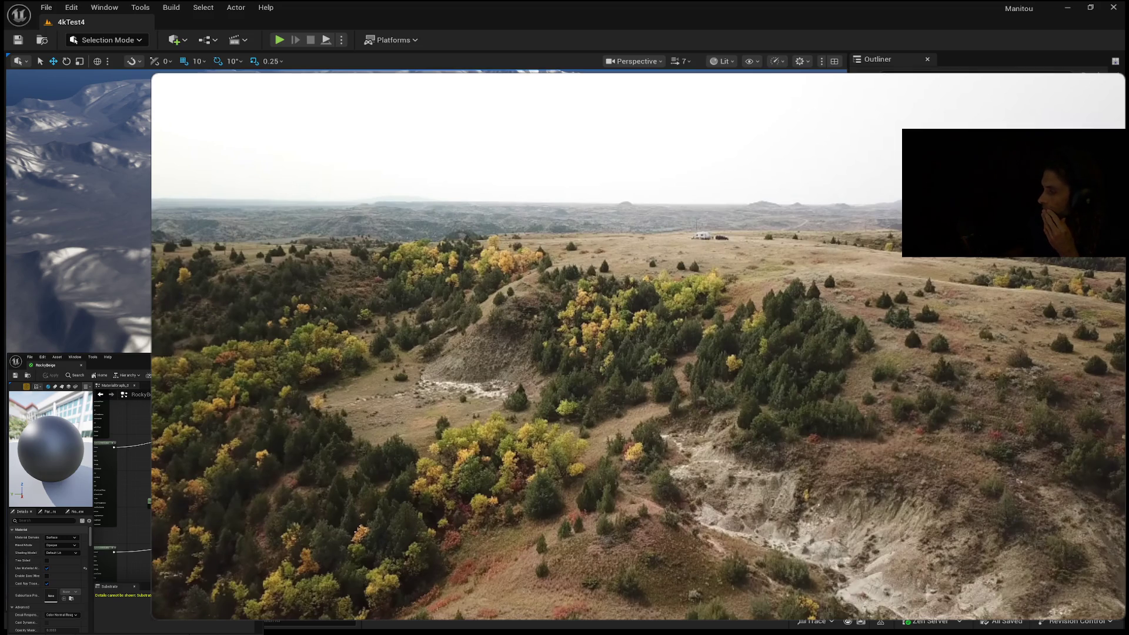
{"action": "mouse_move", "coordinate": [1104, 340]}
{"action": "left_click", "coordinate": [643, 352]}
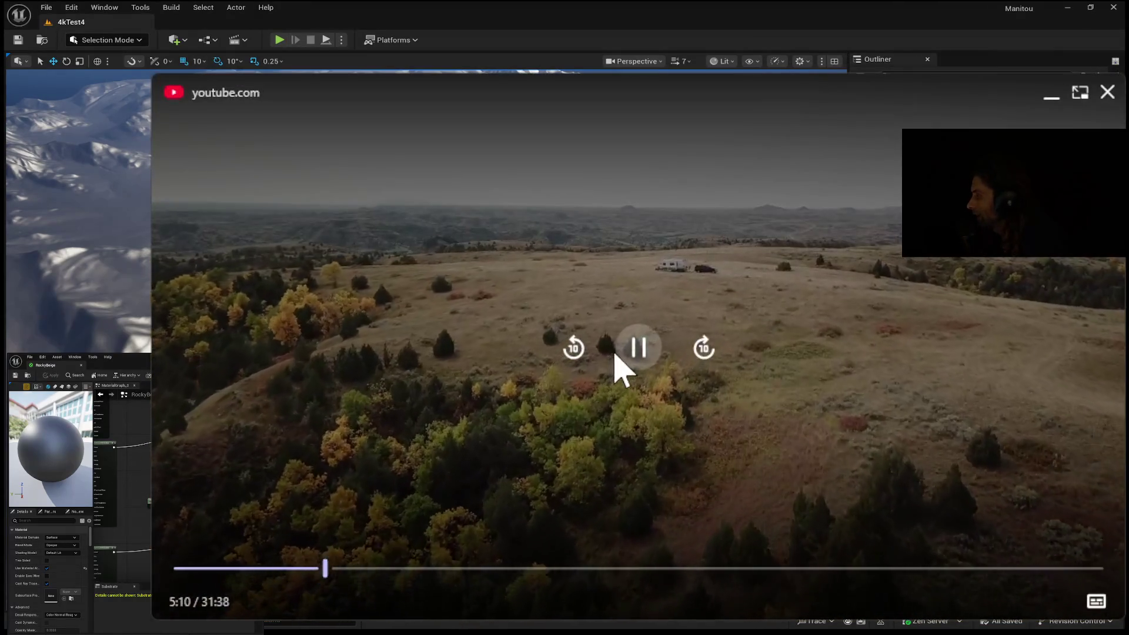
{"action": "left_click", "coordinate": [628, 366]}
{"action": "left_click", "coordinate": [628, 366]}
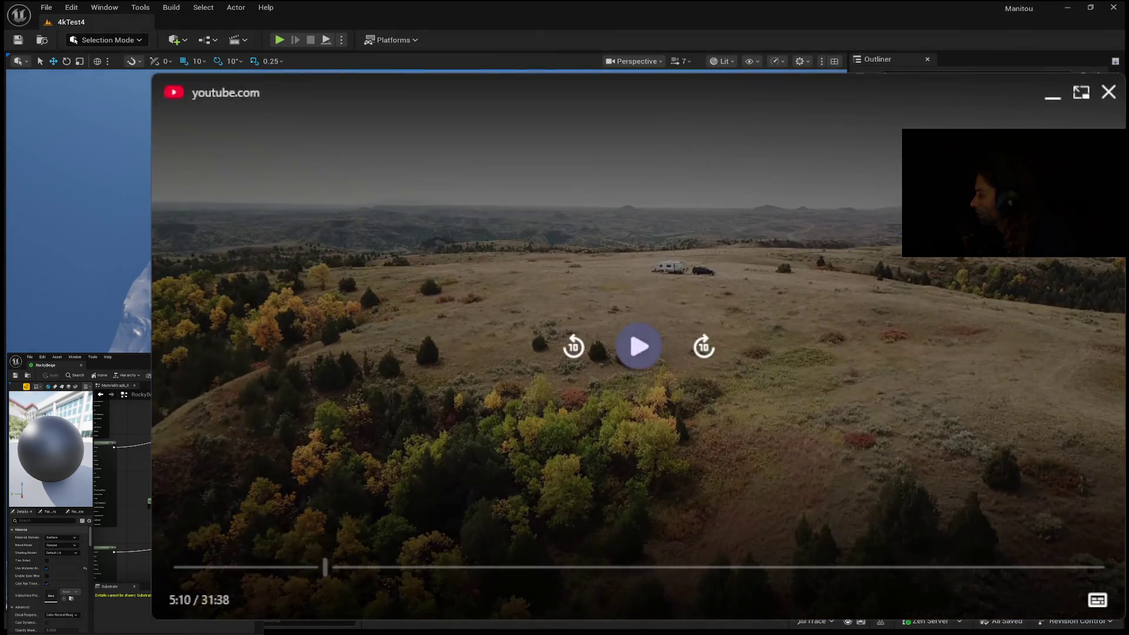
{"action": "left_click", "coordinate": [328, 181]}
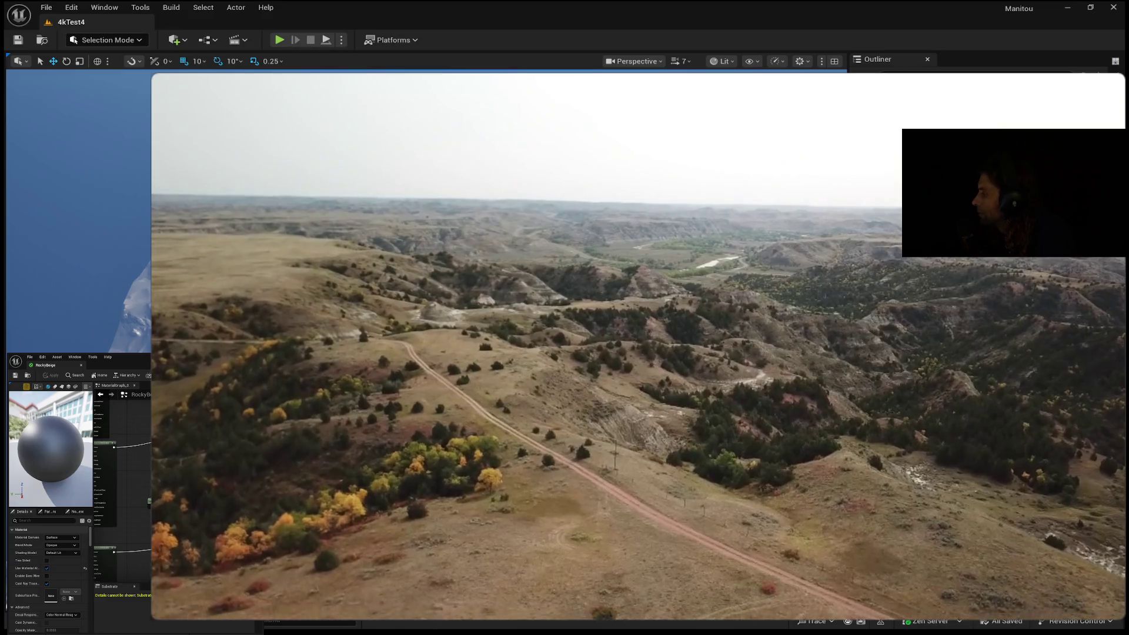
Pause the aerial footage on the wide valley view, then again at 5:26
{"action": "mouse_move", "coordinate": [283, 203]}
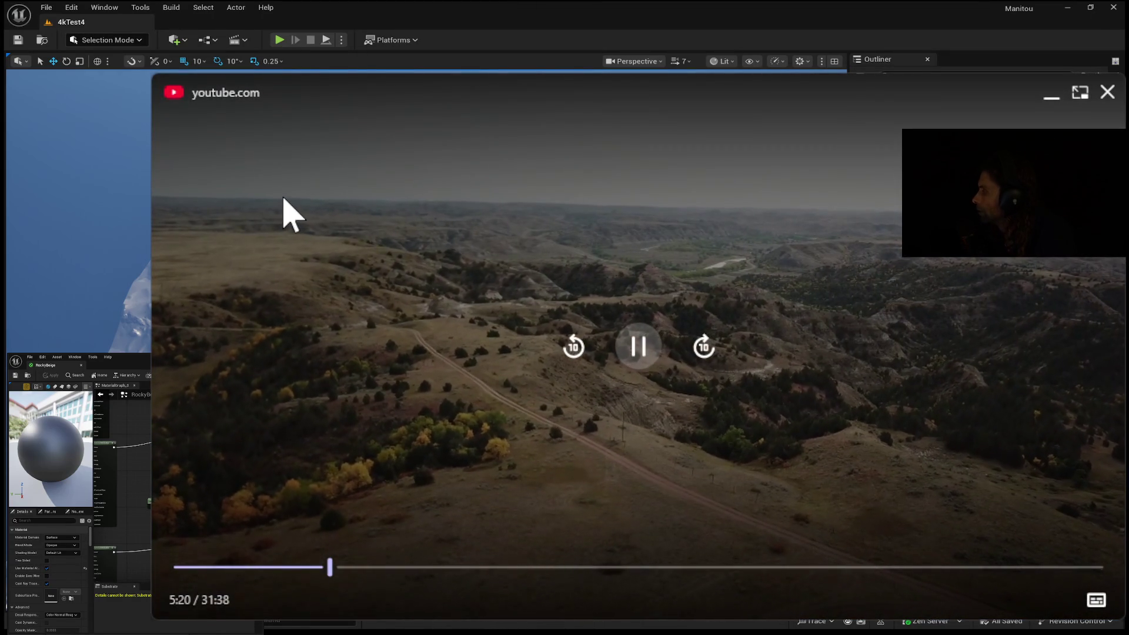
{"action": "left_click", "coordinate": [641, 360]}
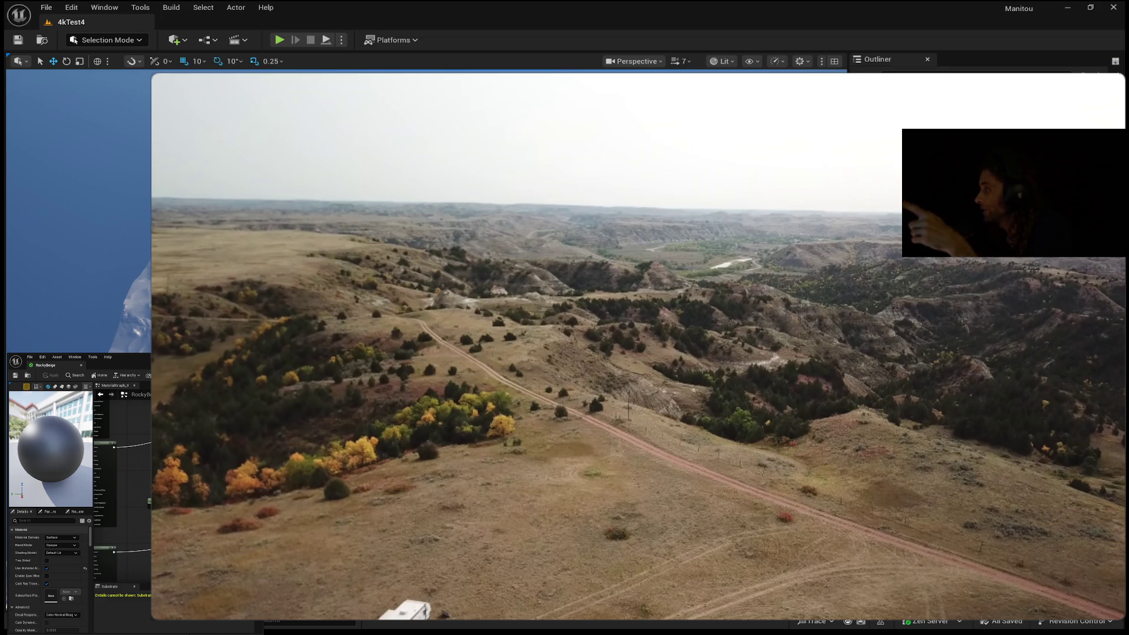
{"action": "mouse_move", "coordinate": [165, 204]}
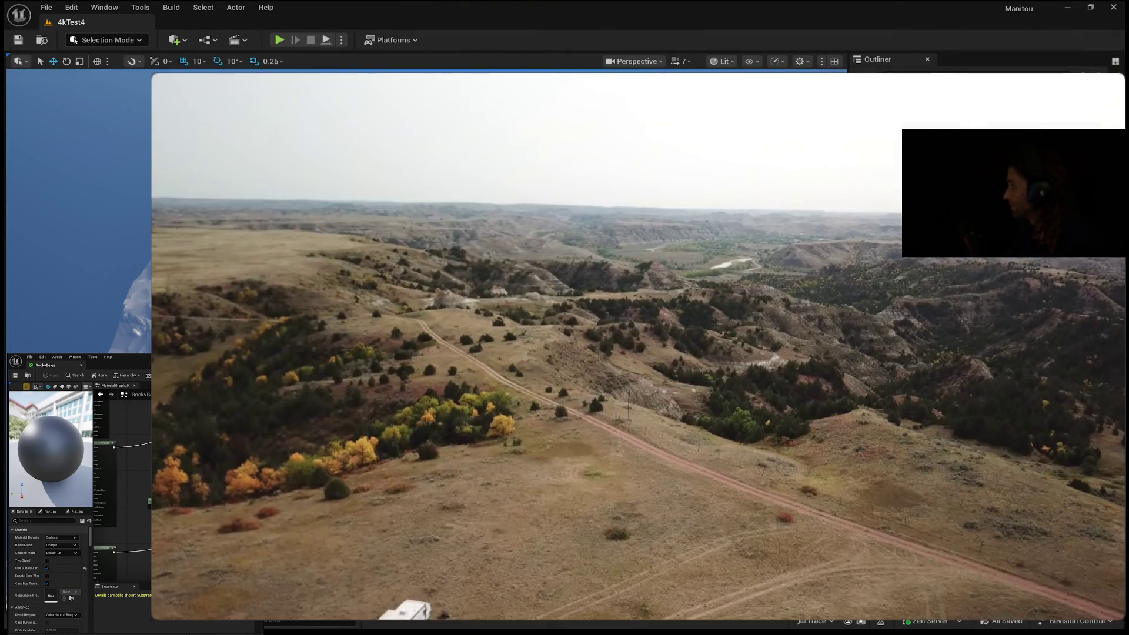
{"action": "mouse_move", "coordinate": [492, 320]}
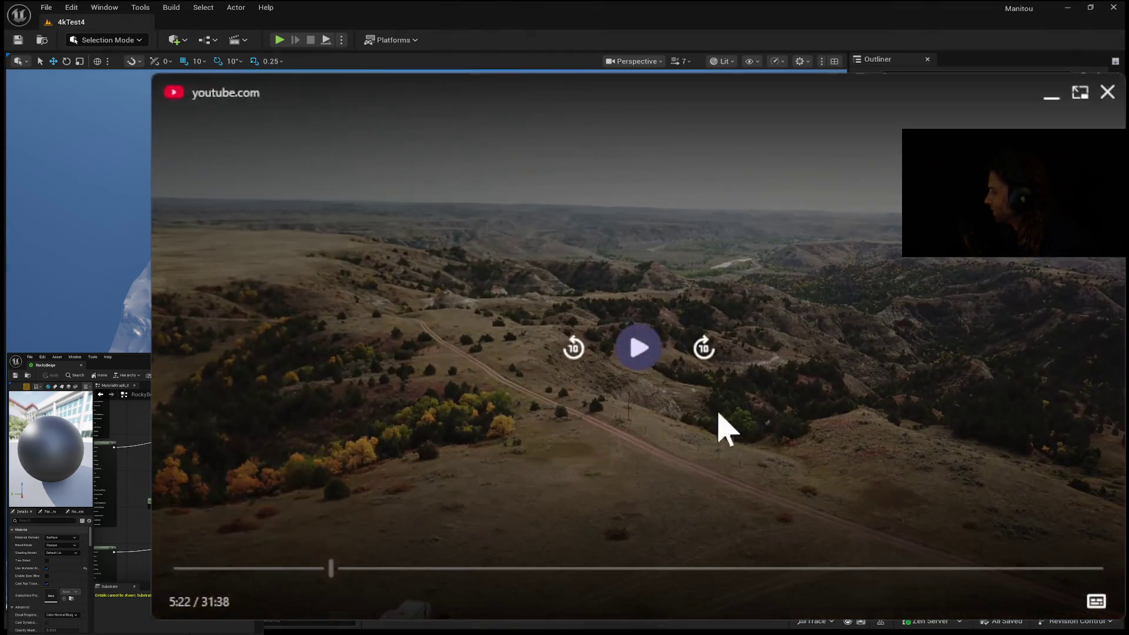
{"action": "left_click", "coordinate": [640, 347]}
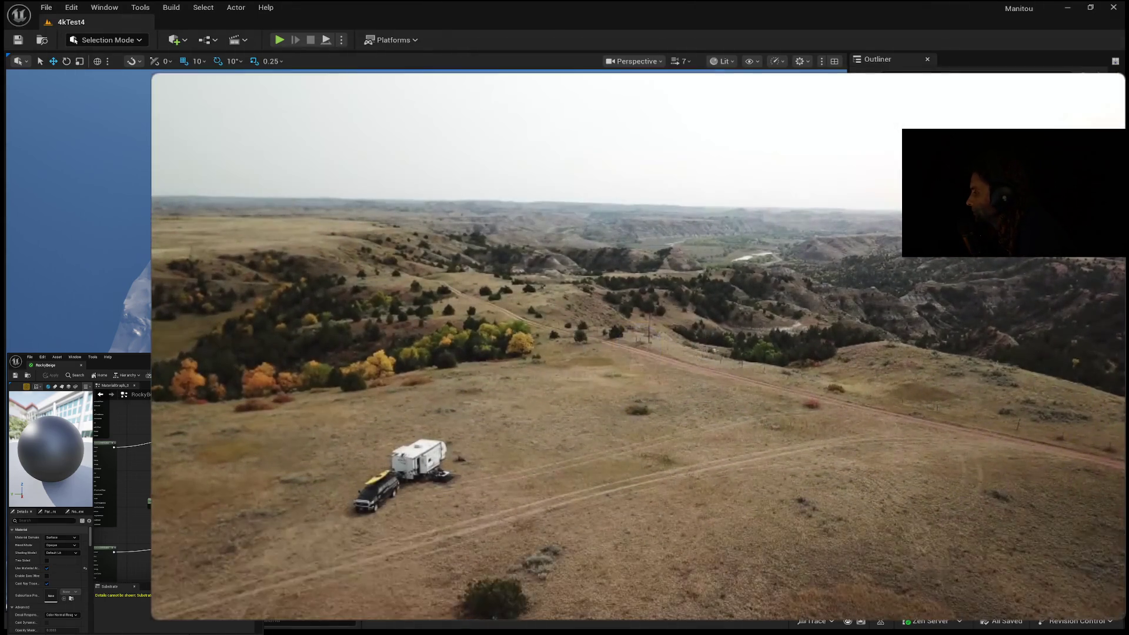
{"action": "left_click", "coordinate": [638, 347]}
Resume the reference footage and skip ahead in the video
{"action": "mouse_move", "coordinate": [533, 400]}
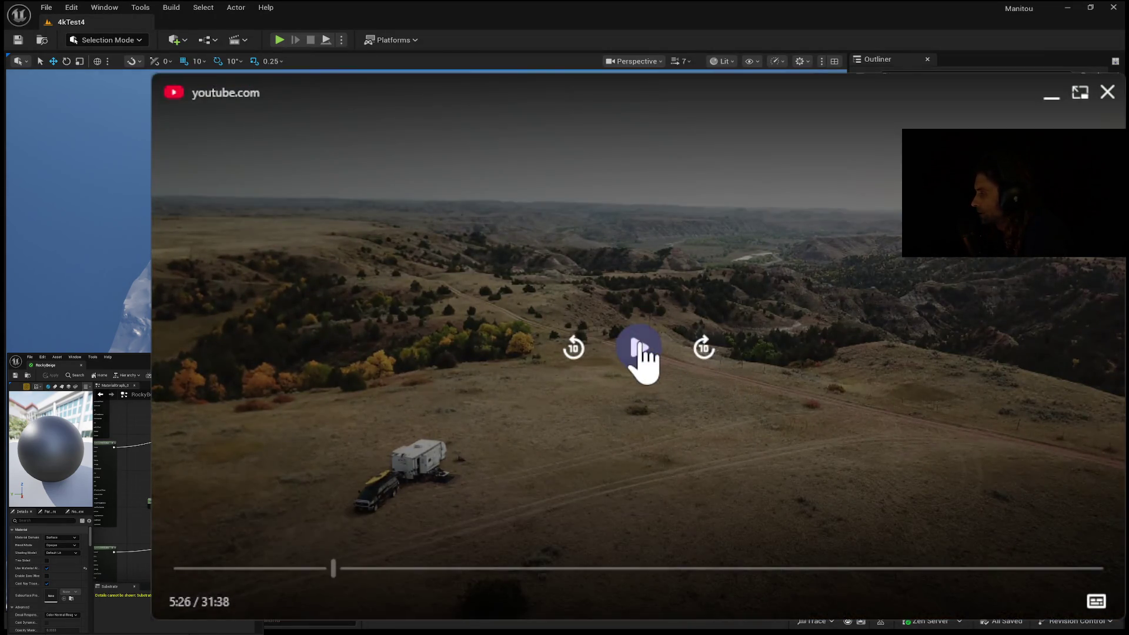
{"action": "left_click", "coordinate": [638, 347]}
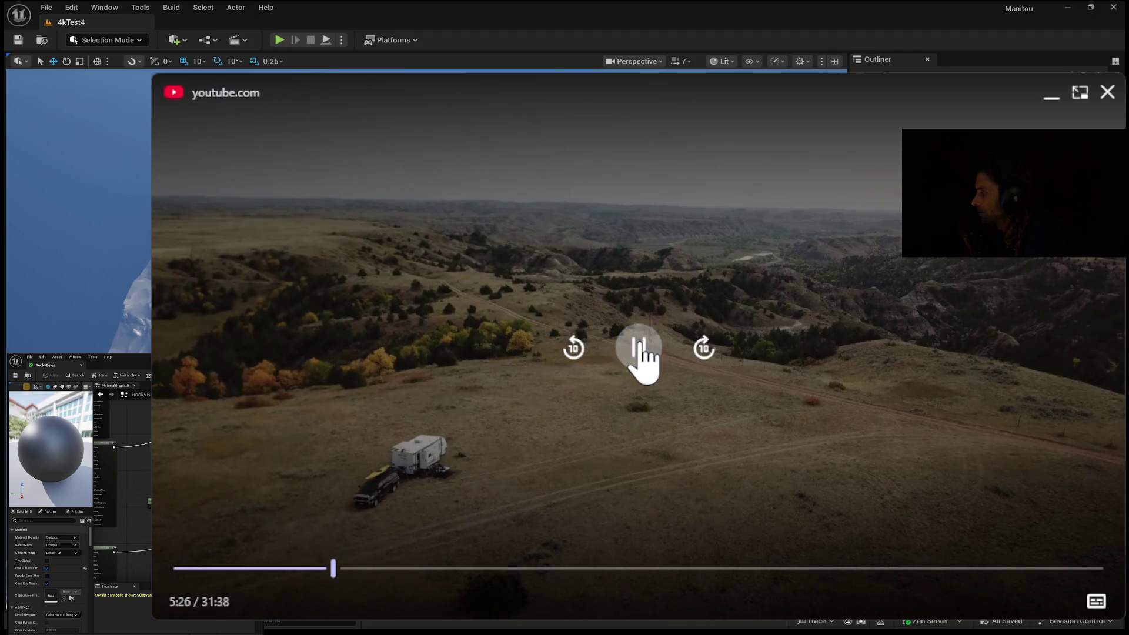
{"action": "left_click", "coordinate": [353, 569]}
Seek ahead to the ground-level roadside badlands footage and pause it
{"action": "left_click_drag", "start_coordinate": [353, 574], "coordinate": [678, 575]}
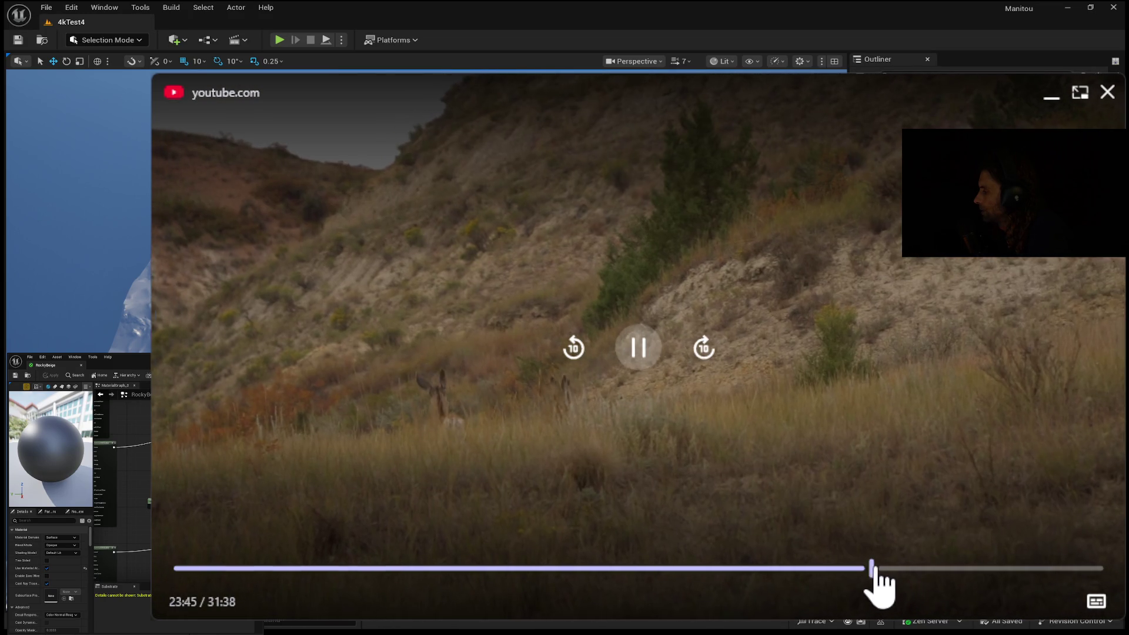
{"action": "left_click_drag", "start_coordinate": [863, 576], "coordinate": [852, 568]}
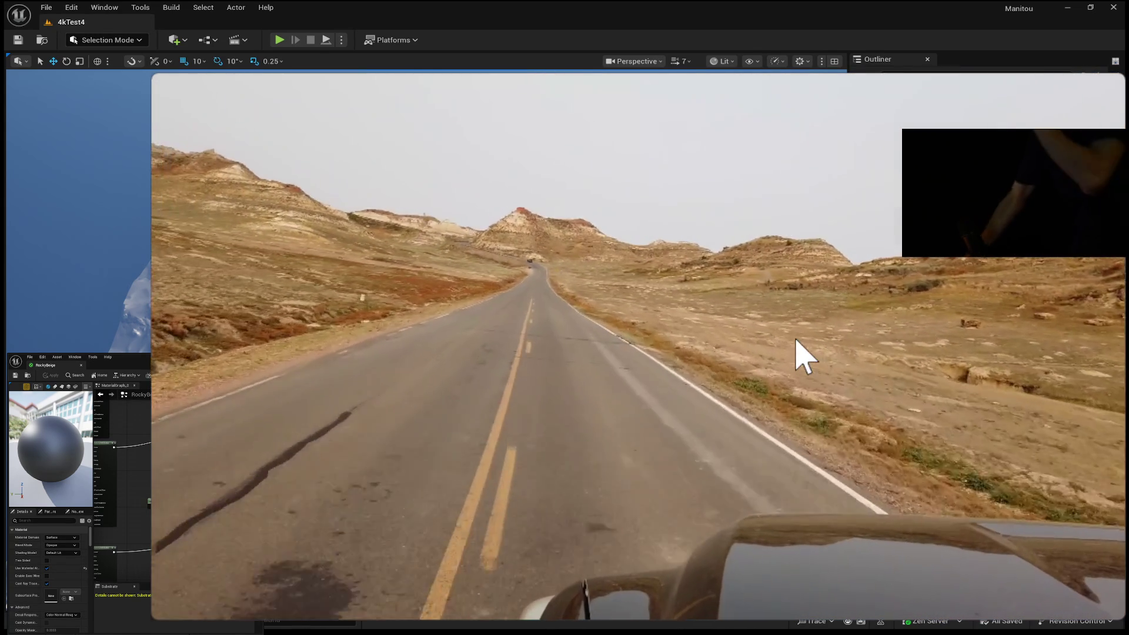
{"action": "left_click", "coordinate": [344, 288]}
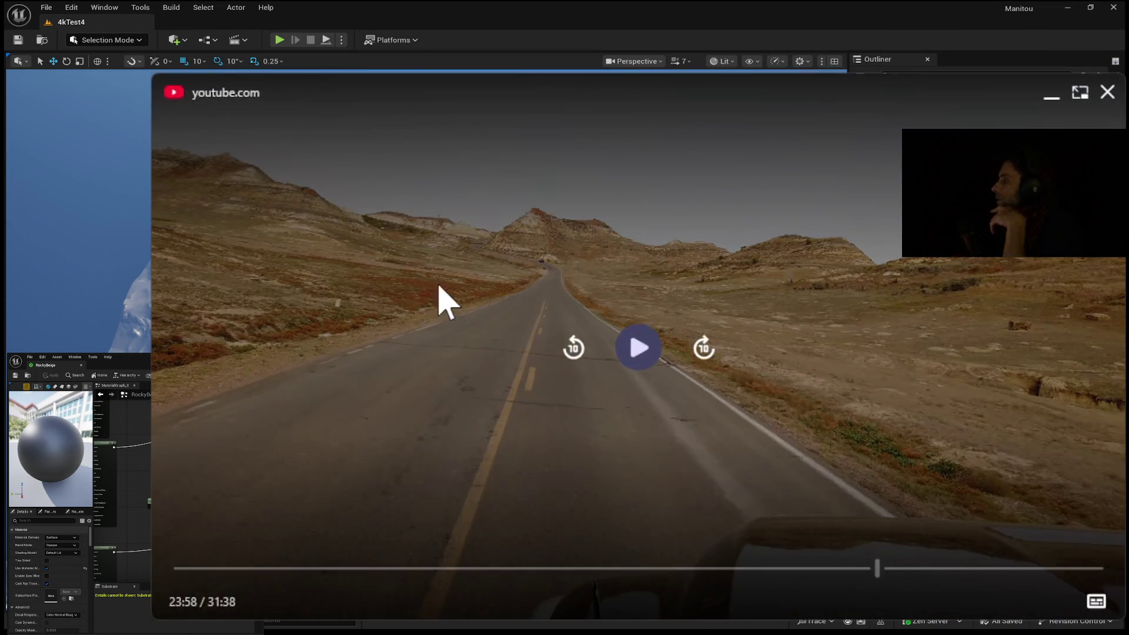
{"action": "left_click", "coordinate": [439, 287]}
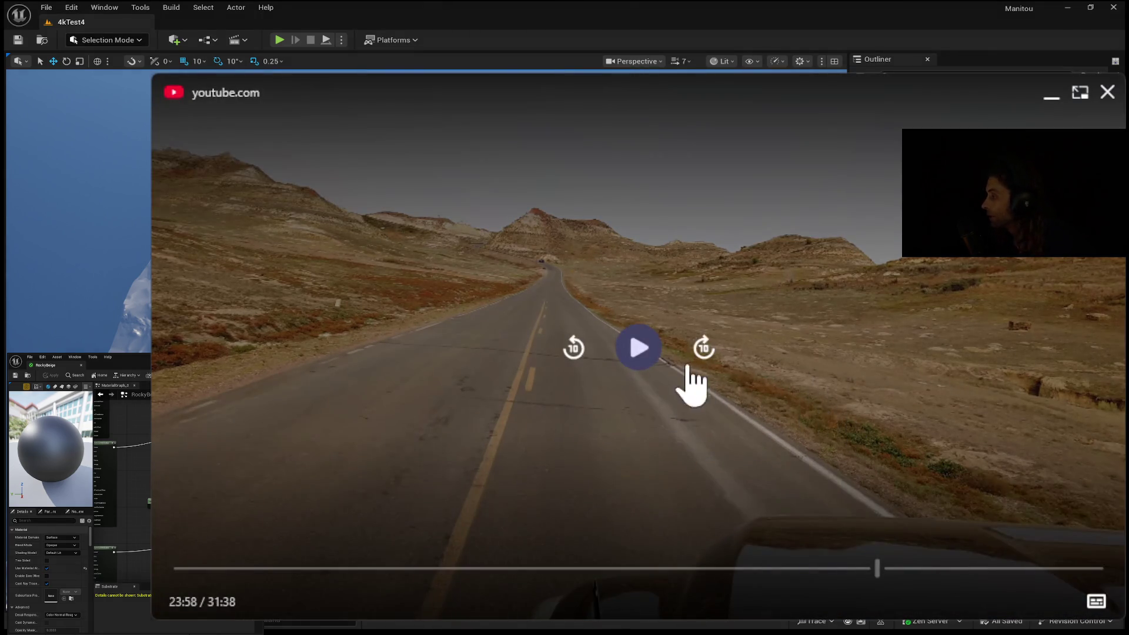
Play the road footage from 24:02, then rewind ten seconds to hold on the aerial trees at 24:06
{"action": "left_click", "coordinate": [638, 350]}
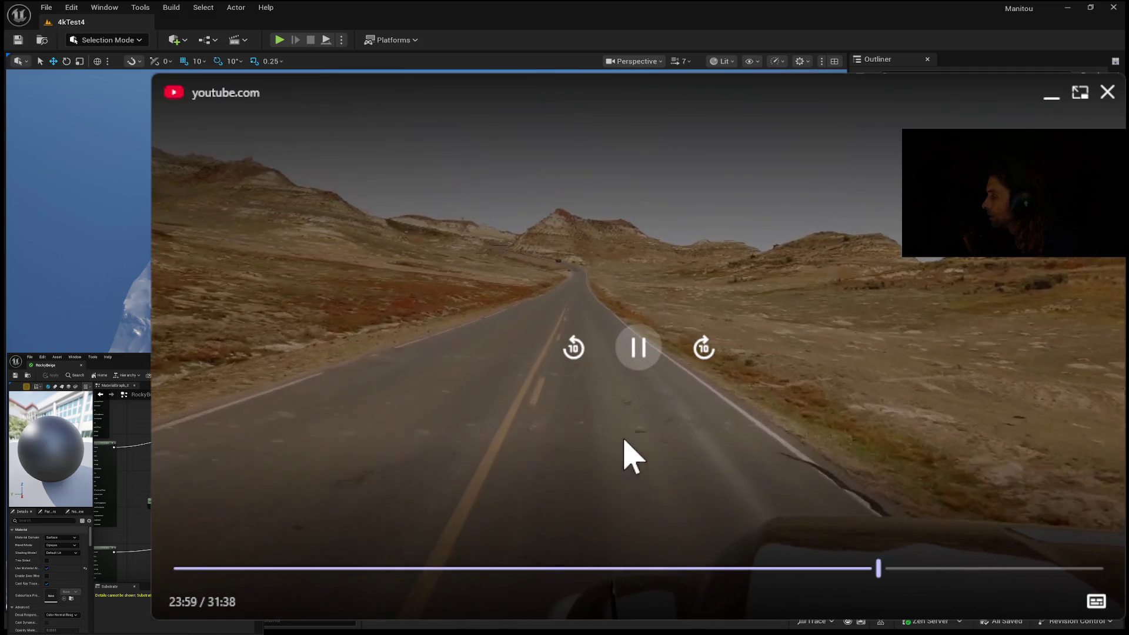
{"action": "left_click", "coordinate": [643, 347]}
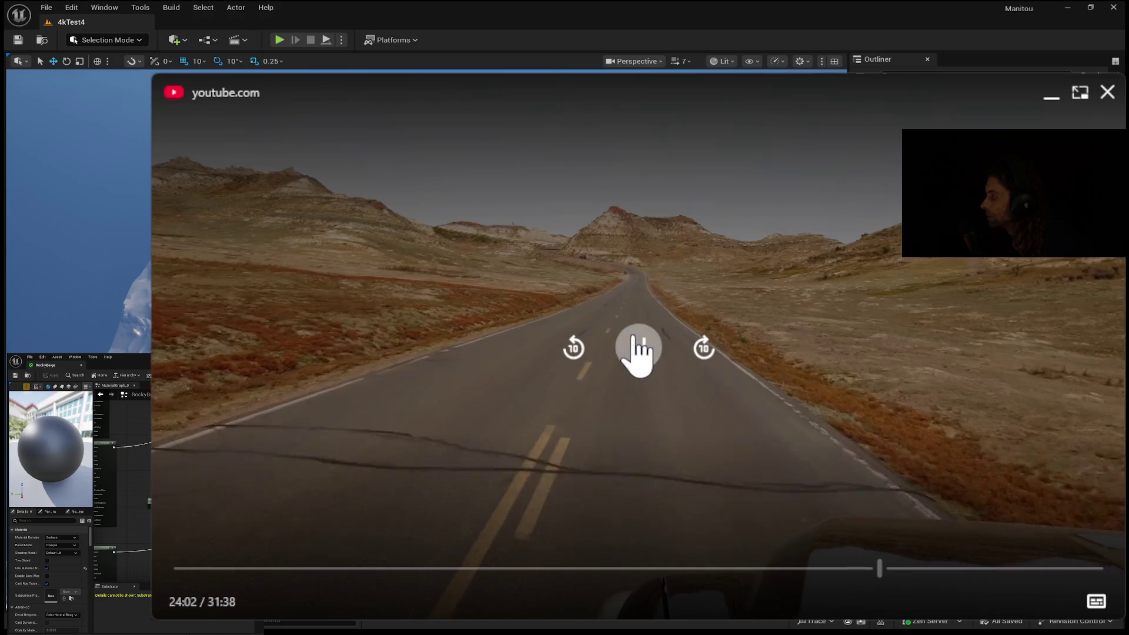
{"action": "left_click", "coordinate": [638, 347]}
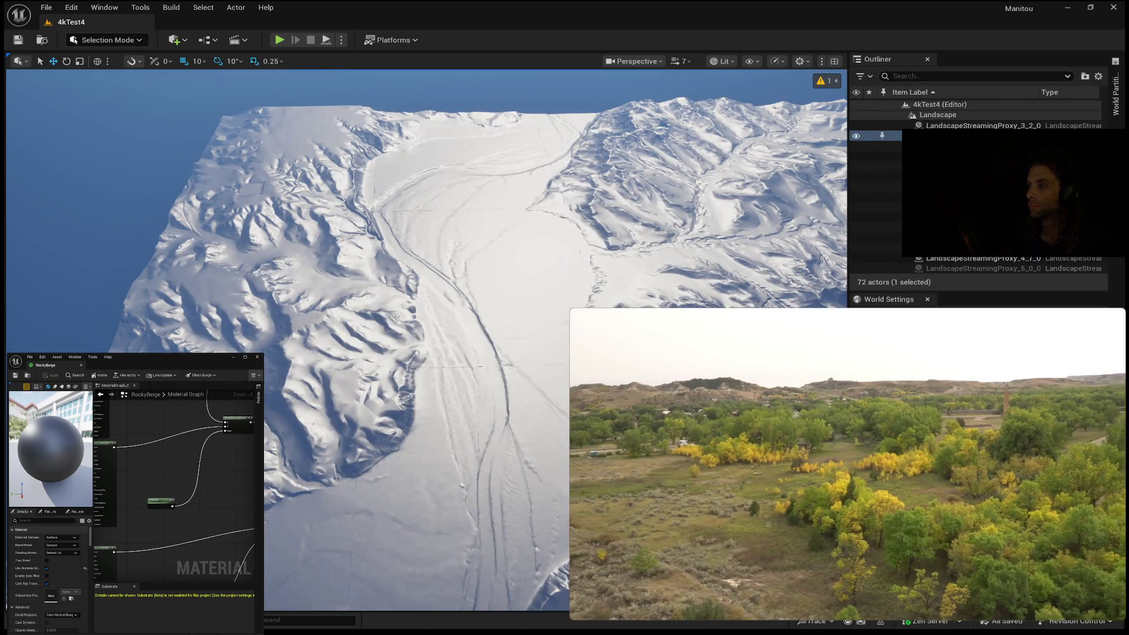
{"action": "left_click", "coordinate": [848, 464]}
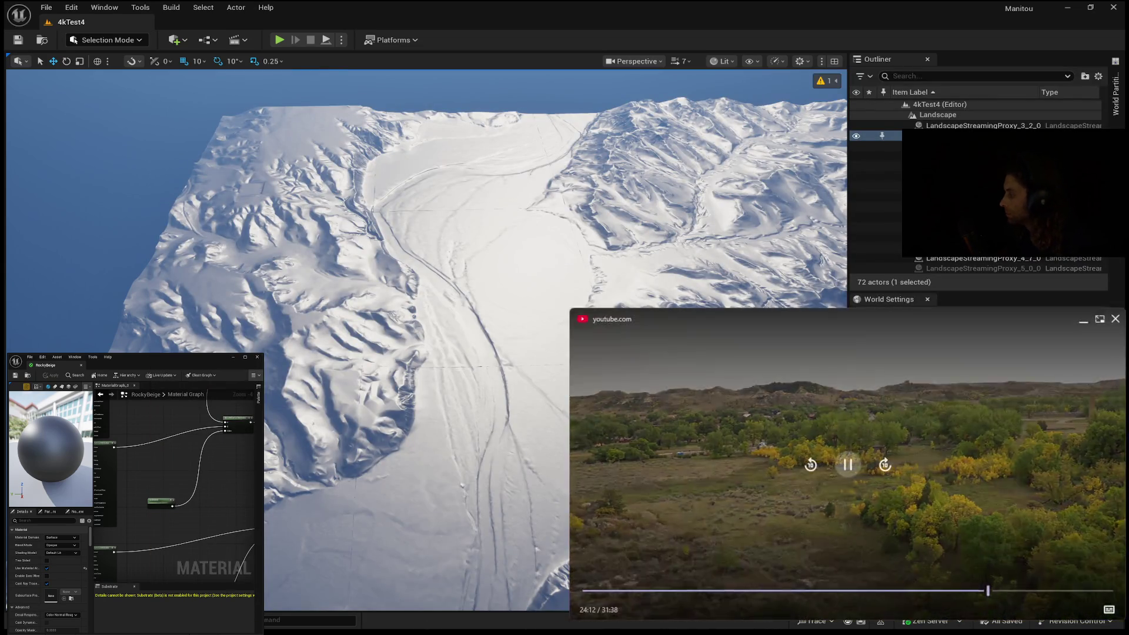
{"action": "left_click", "coordinate": [811, 464]}
{"action": "left_click", "coordinate": [848, 464]}
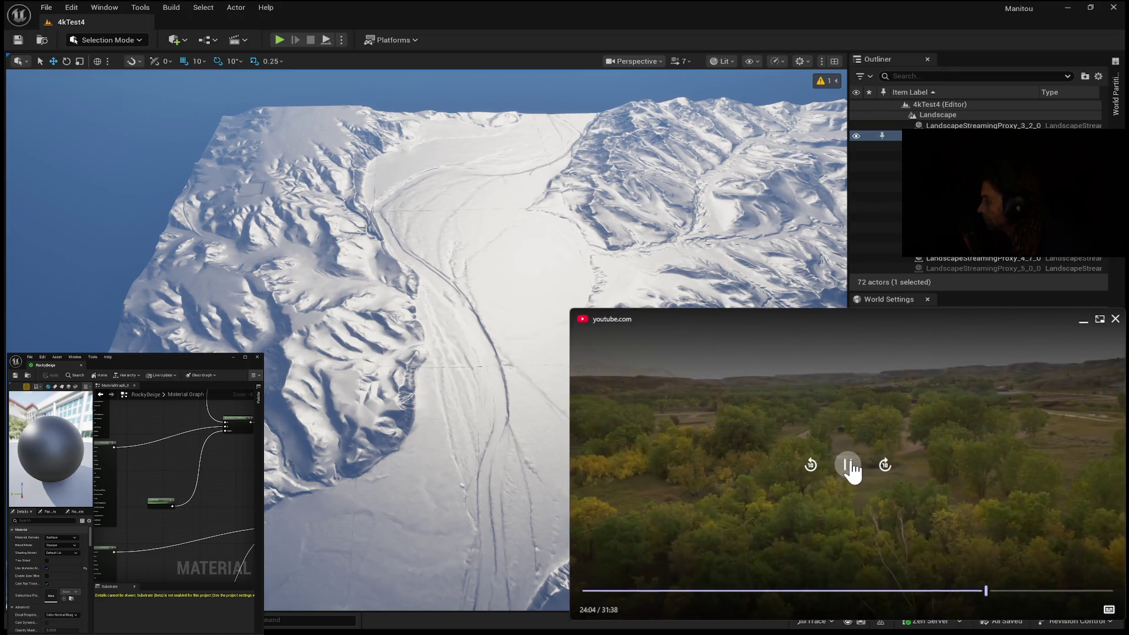
{"action": "left_click", "coordinate": [848, 465]}
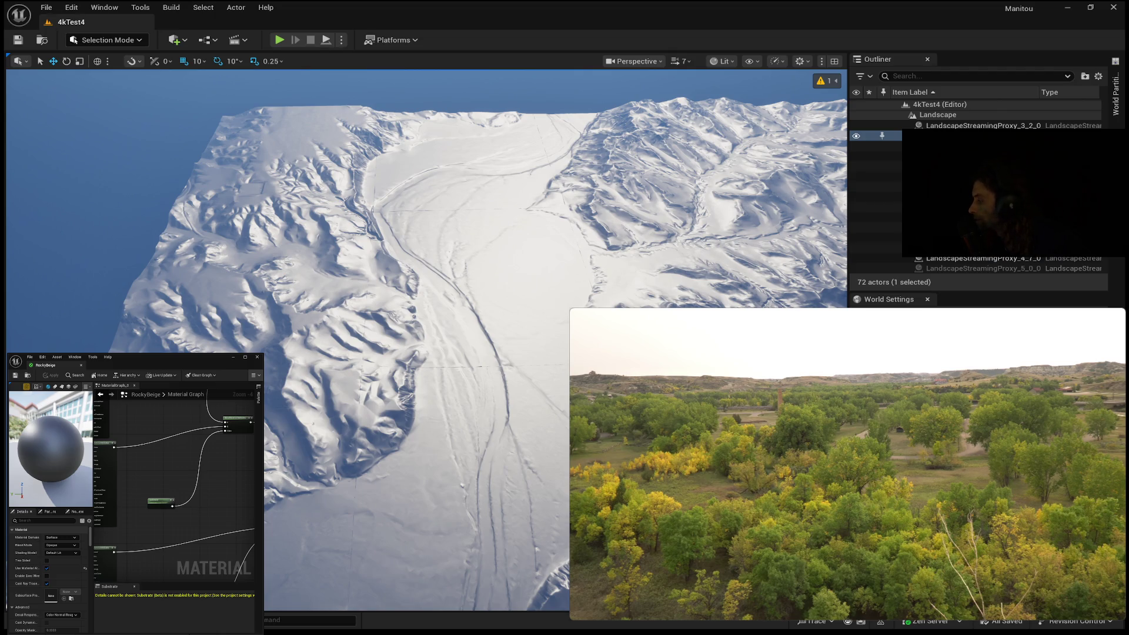
Play the drive footage past the log cabin and roadside hills, stopping on the river valley near 24:58
{"action": "mouse_move", "coordinate": [1042, 359]}
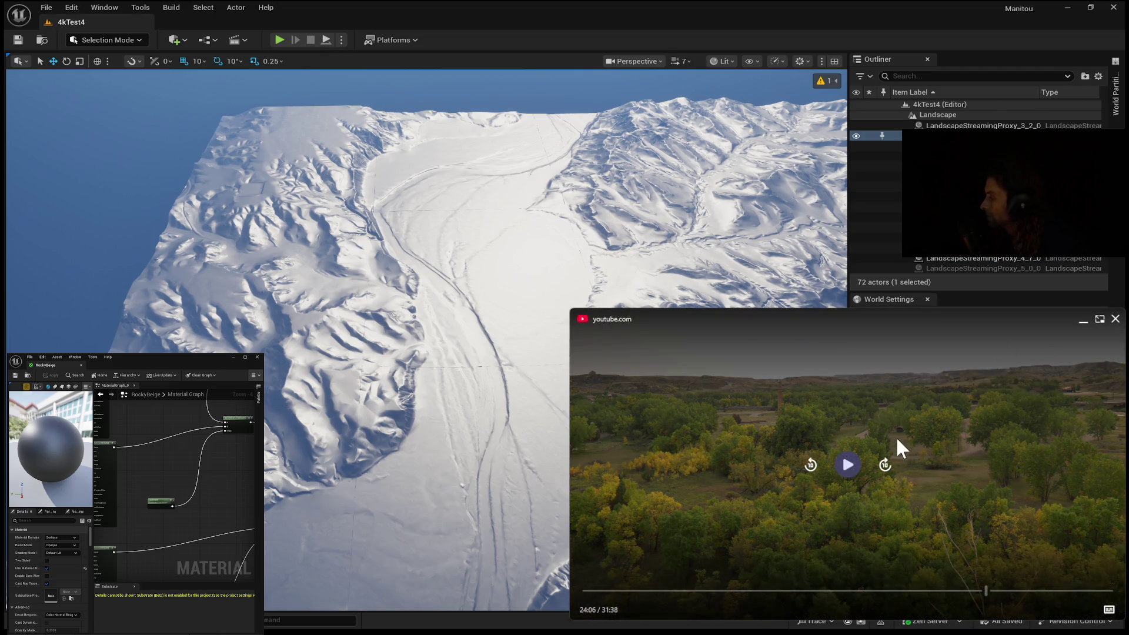
{"action": "left_click", "coordinate": [848, 465]}
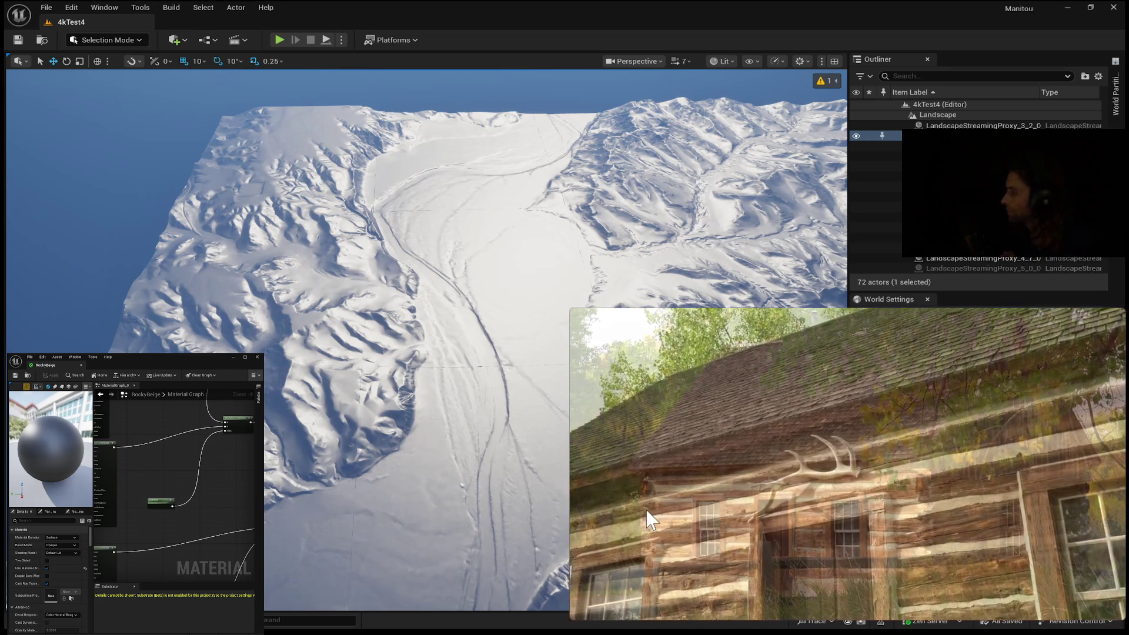
{"action": "mouse_move", "coordinate": [956, 555]}
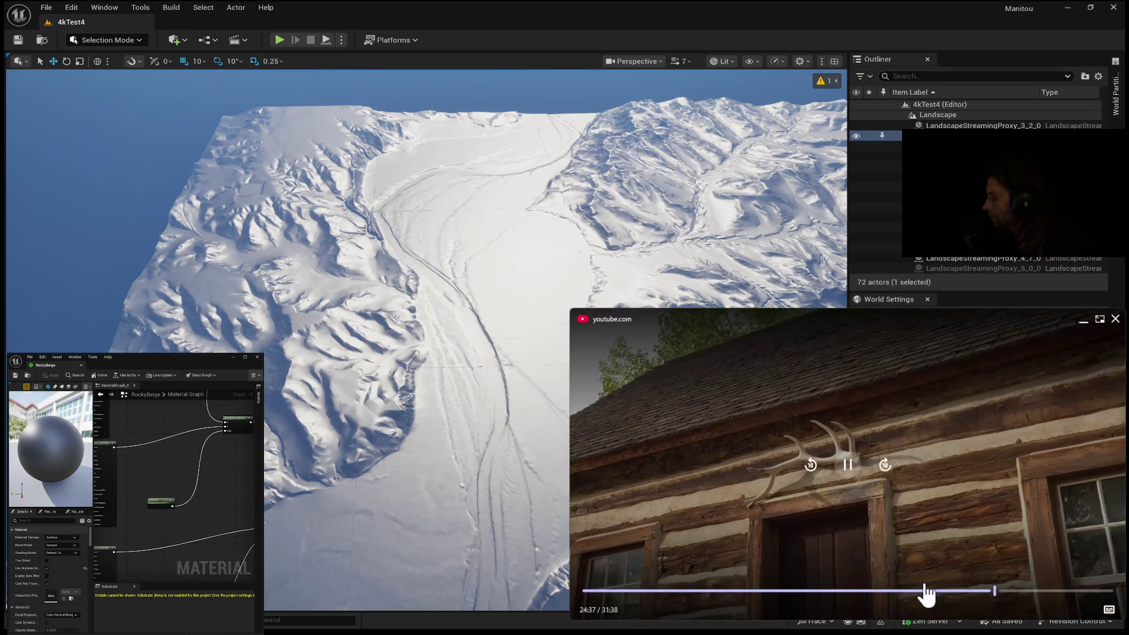
{"action": "left_click", "coordinate": [847, 465]}
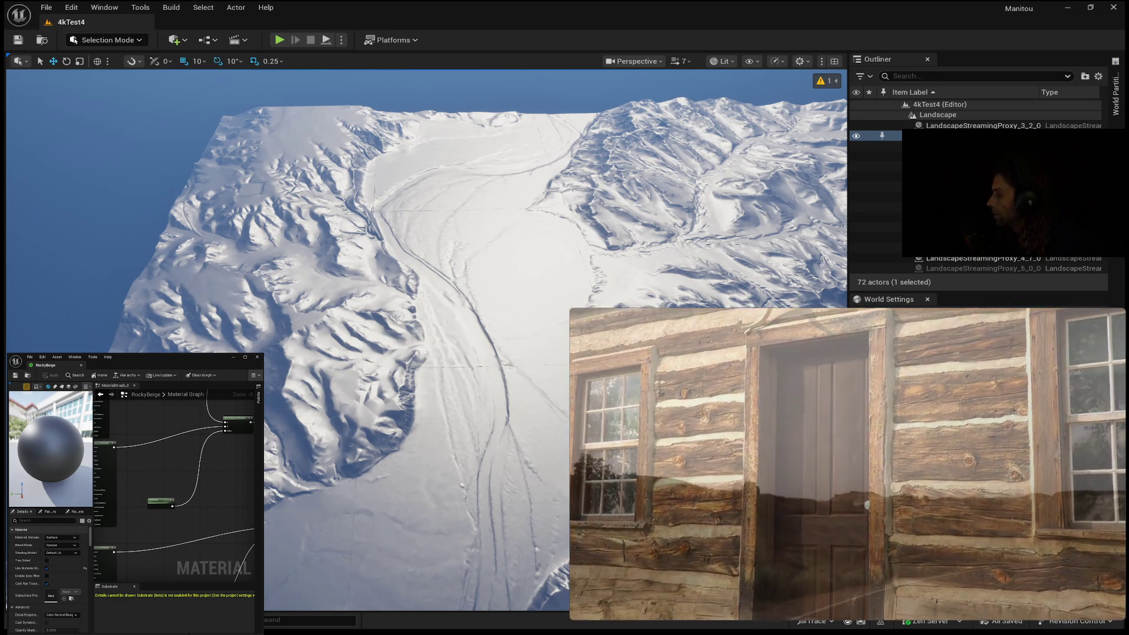
{"action": "mouse_move", "coordinate": [978, 600]}
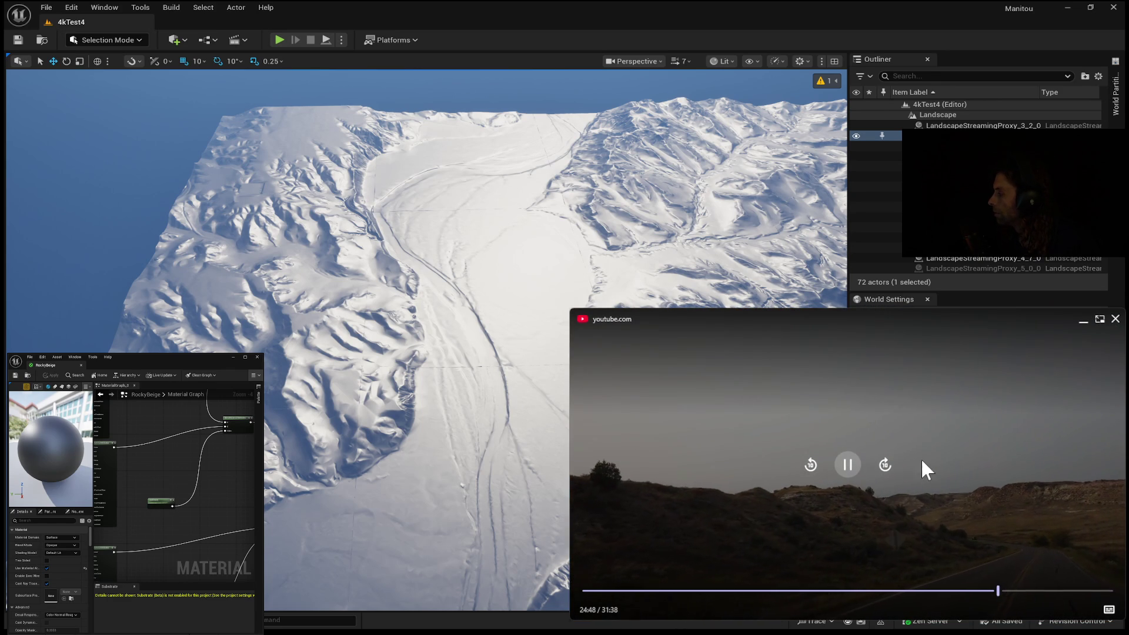
{"action": "left_click", "coordinate": [847, 466]}
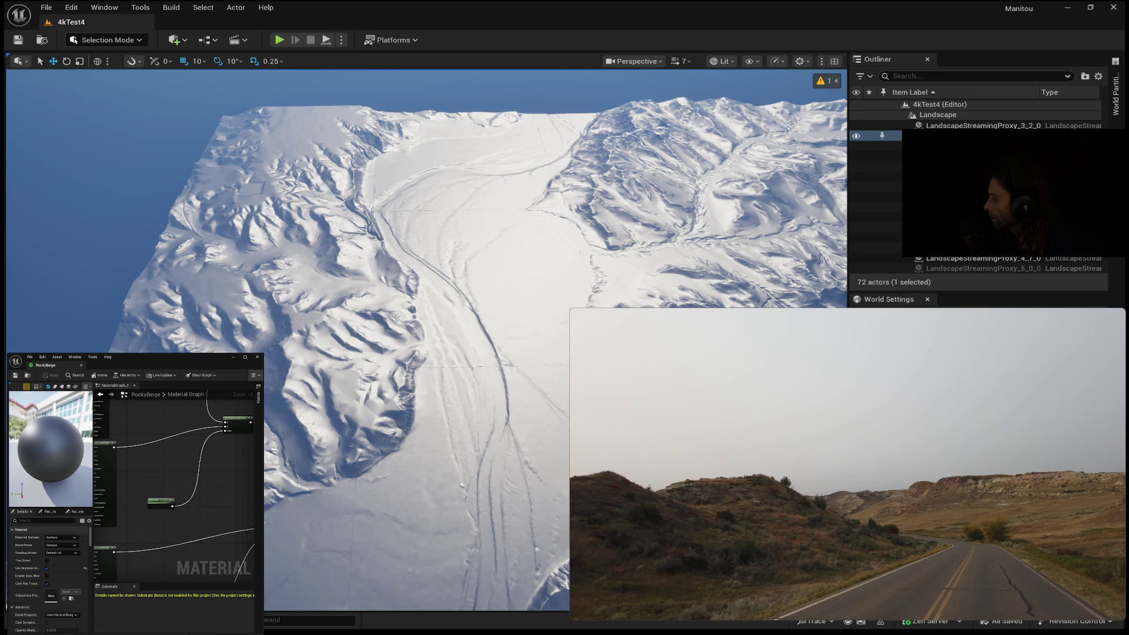
{"action": "left_click", "coordinate": [849, 466]}
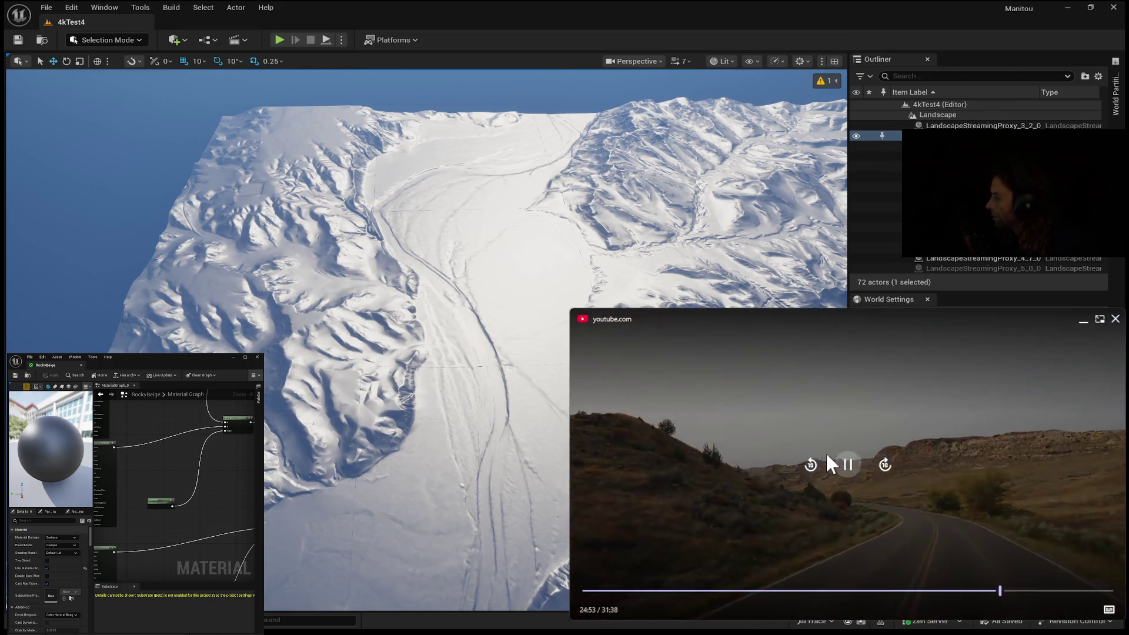
{"action": "left_click", "coordinate": [848, 465]}
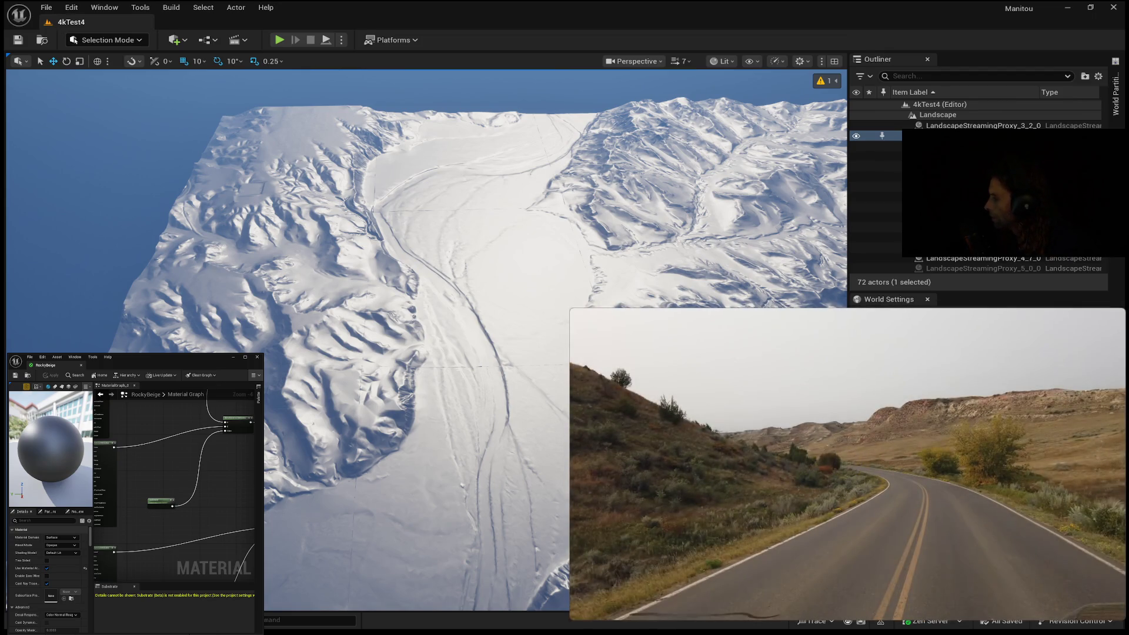
{"action": "left_click", "coordinate": [848, 465]}
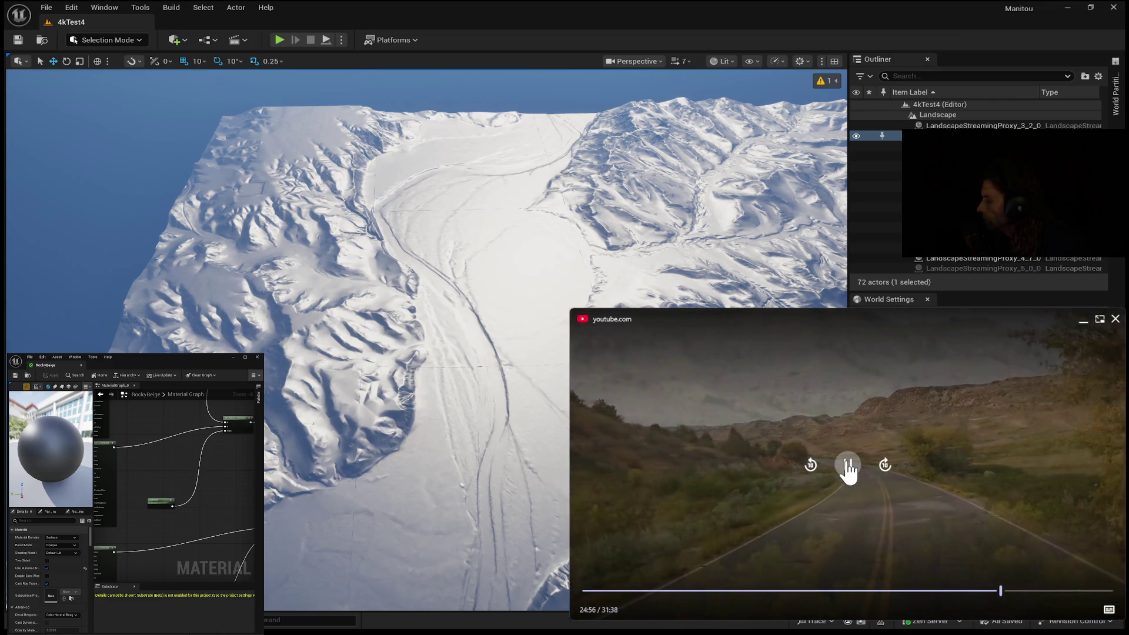
{"action": "left_click", "coordinate": [848, 465]}
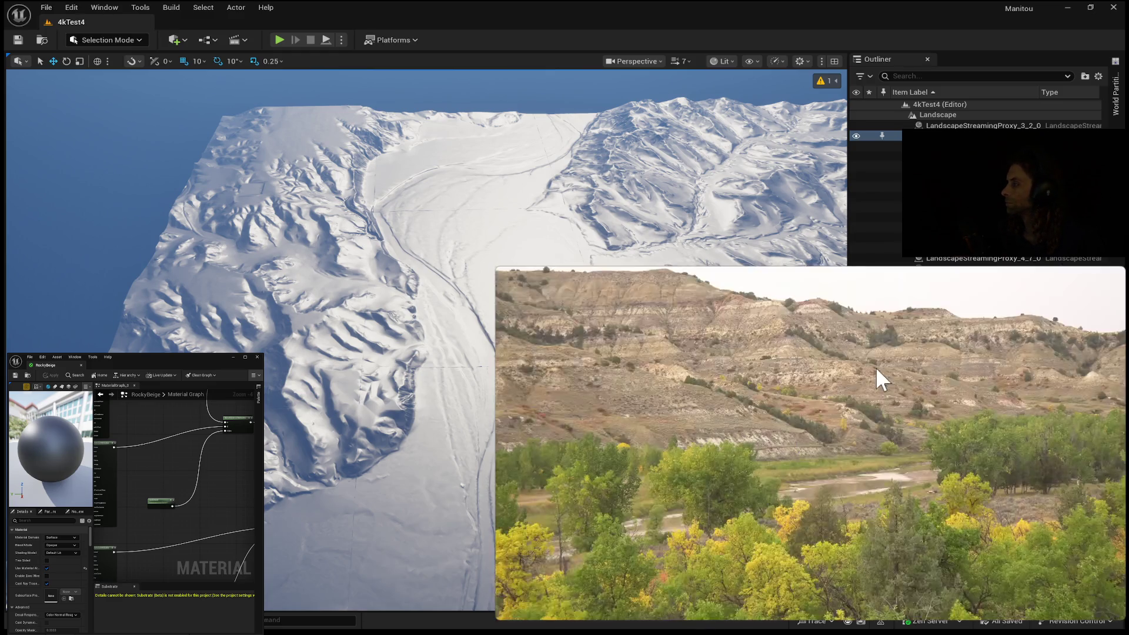
Play through the striped badlands cliffs footage, pausing at 25:02, then resume playback
{"action": "mouse_move", "coordinate": [837, 421]}
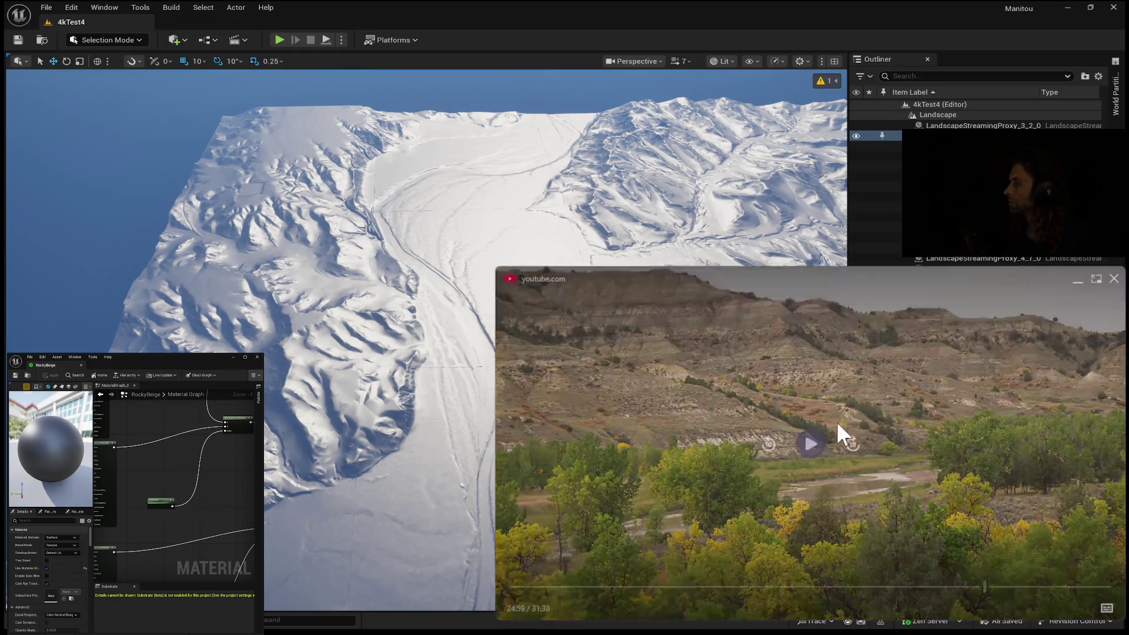
{"action": "left_click", "coordinate": [817, 448]}
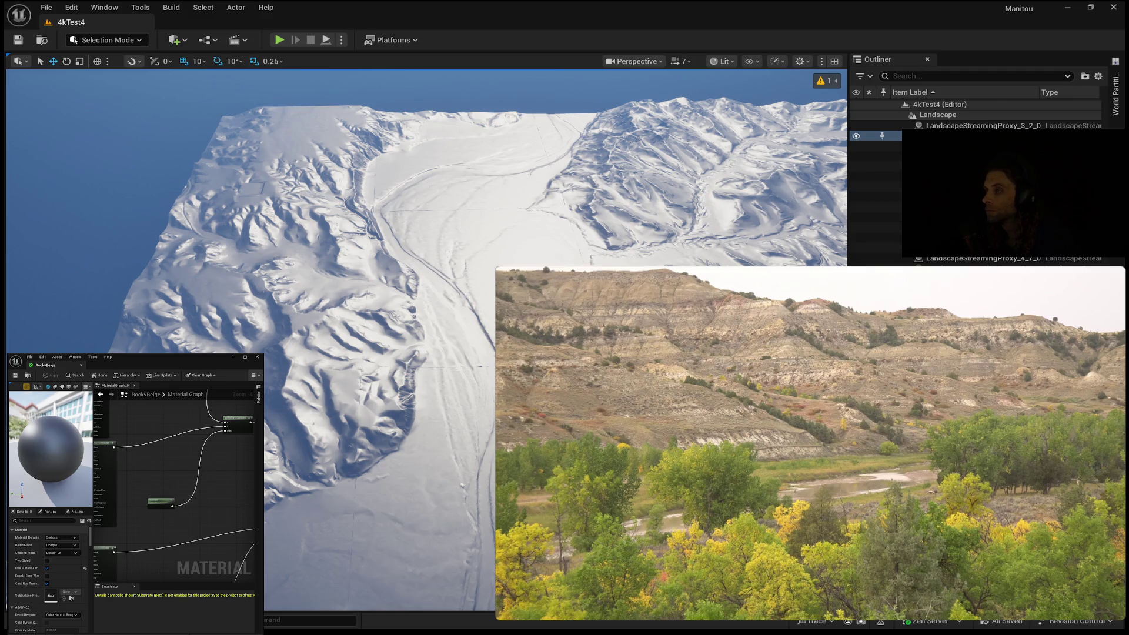
{"action": "mouse_move", "coordinate": [1116, 581]}
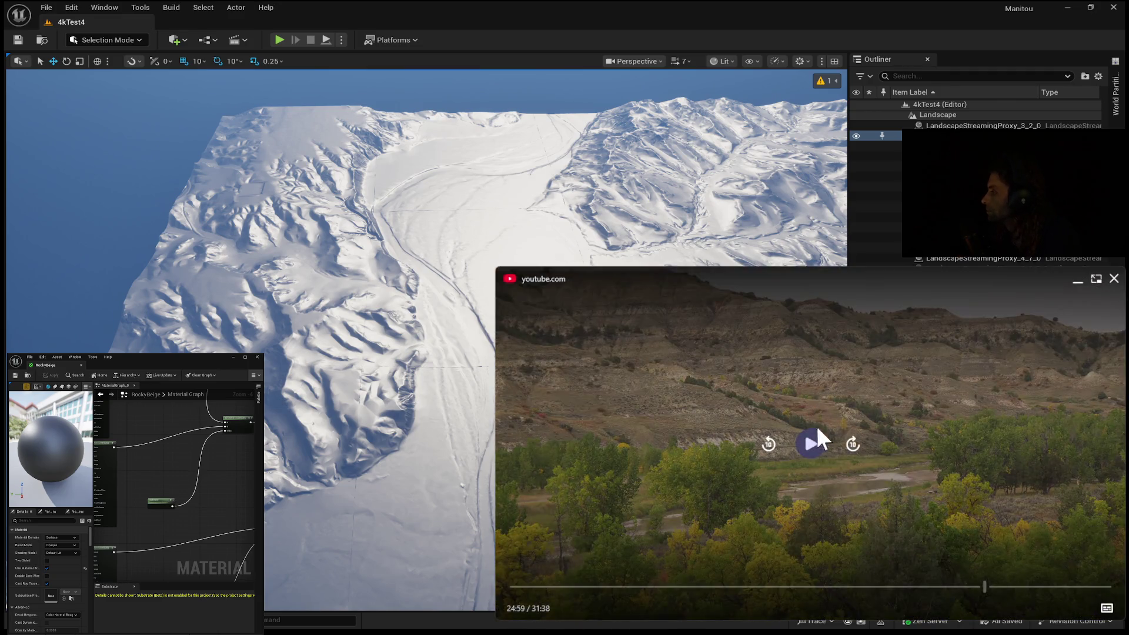
{"action": "left_click", "coordinate": [811, 444]}
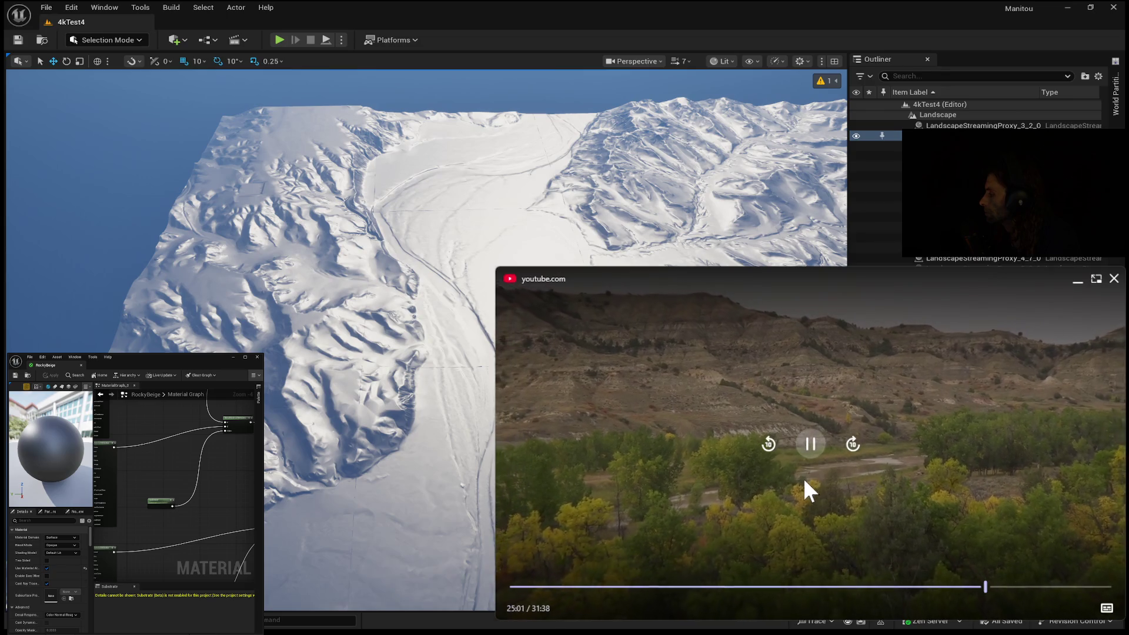
{"action": "left_click", "coordinate": [811, 452]}
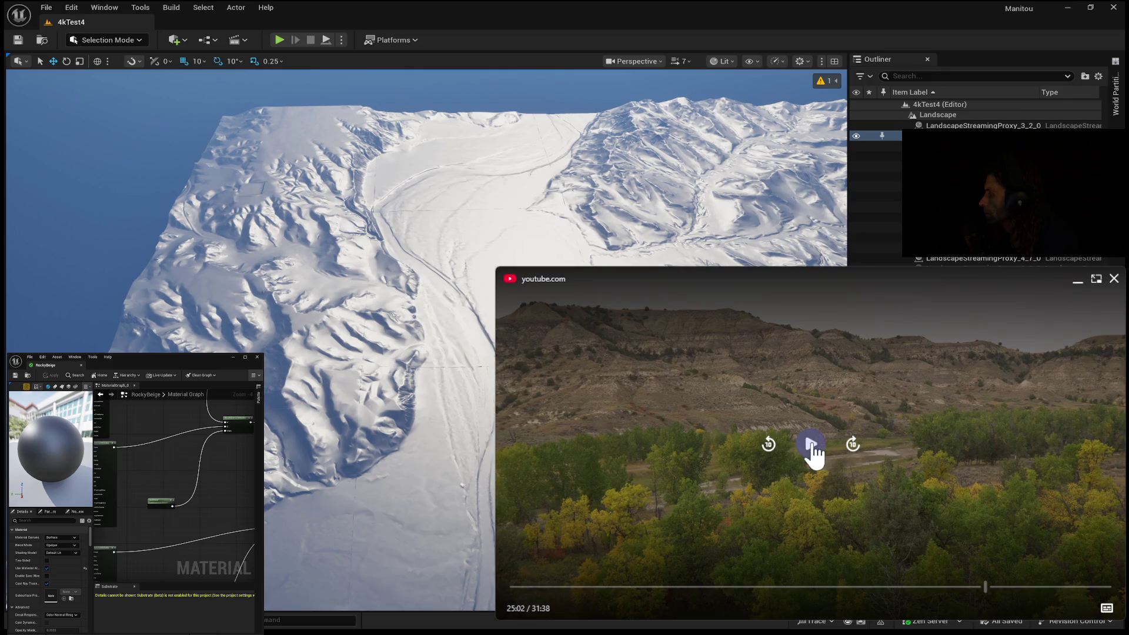
{"action": "left_click", "coordinate": [813, 452]}
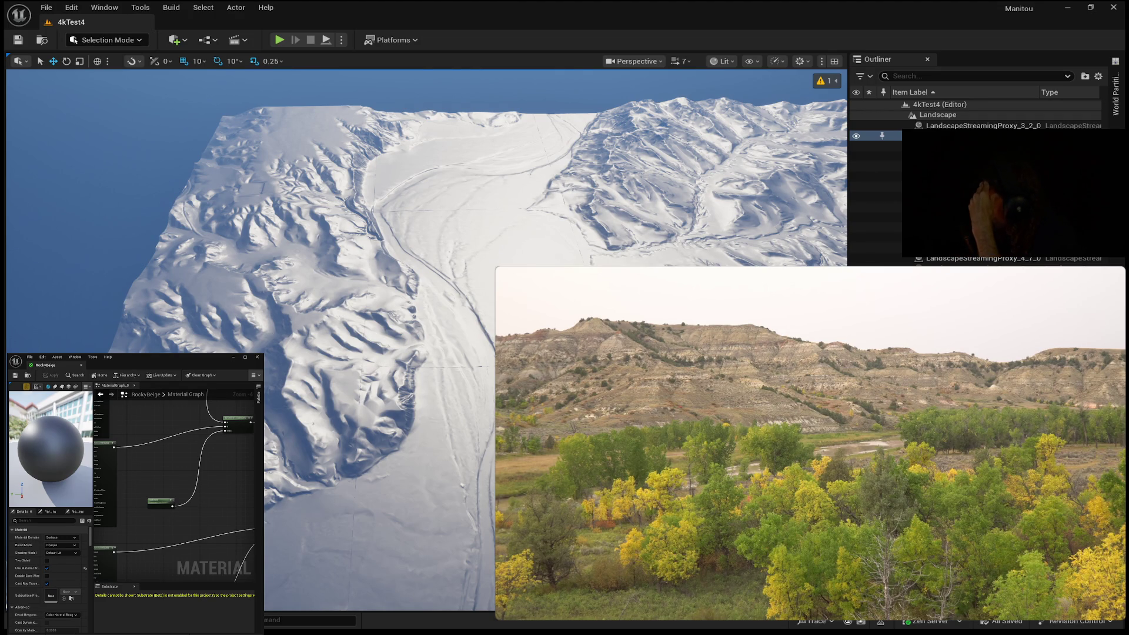
{"action": "mouse_move", "coordinate": [759, 319]}
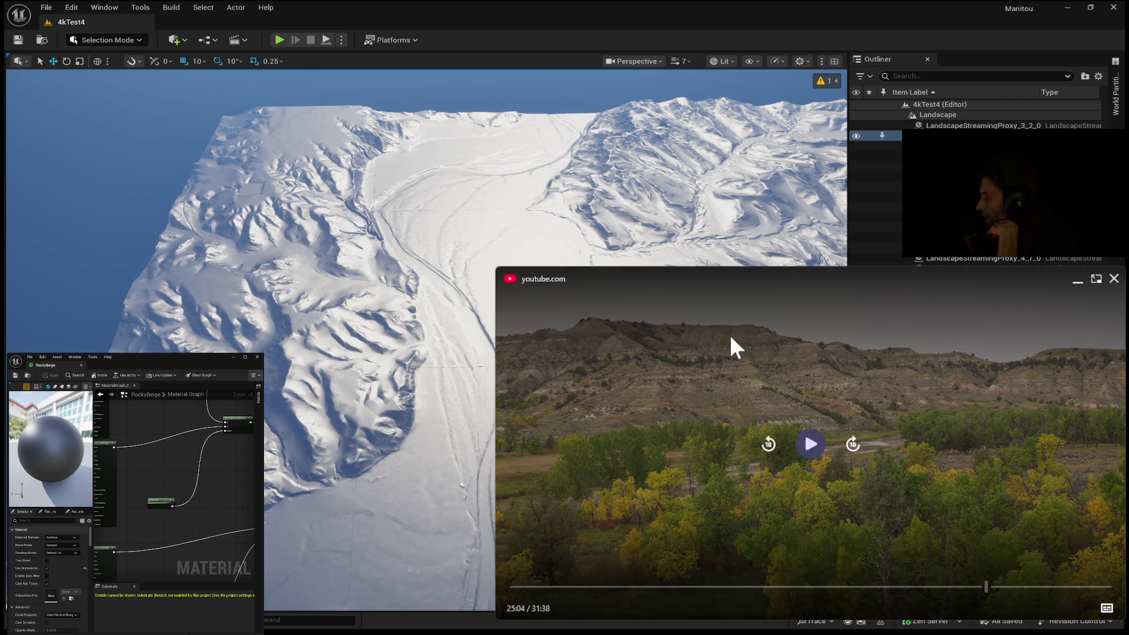
{"action": "left_click", "coordinate": [731, 347]}
{"action": "left_click", "coordinate": [810, 445]}
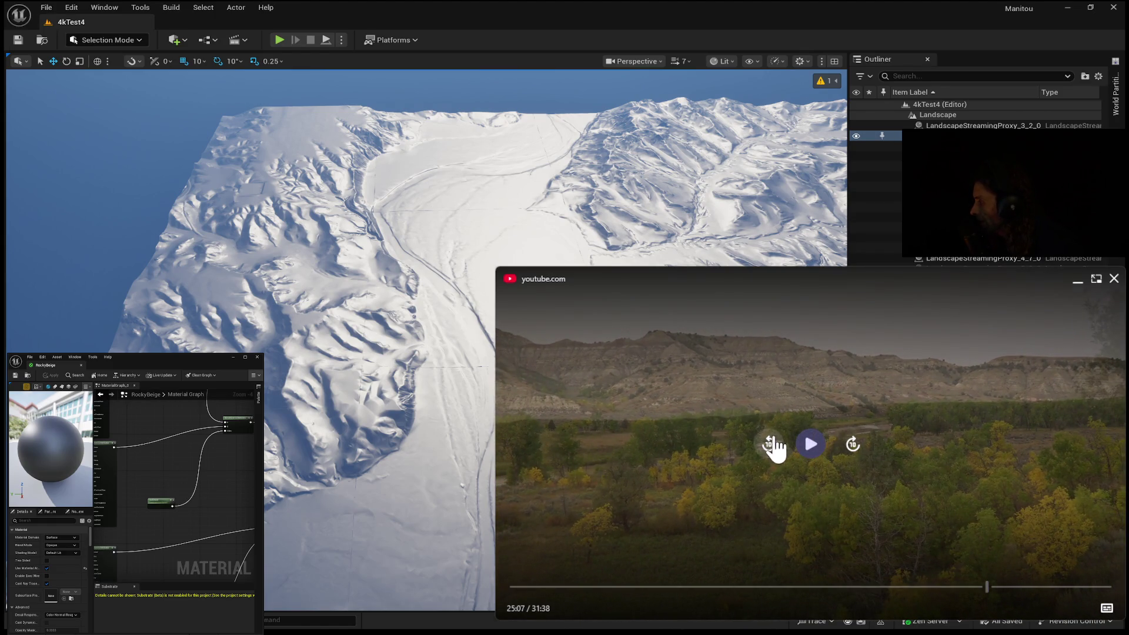
Rewind the autumn cliffs footage ten seconds to 24:57, pause on the cliffs, then keep it playing
{"action": "left_click", "coordinate": [771, 442]}
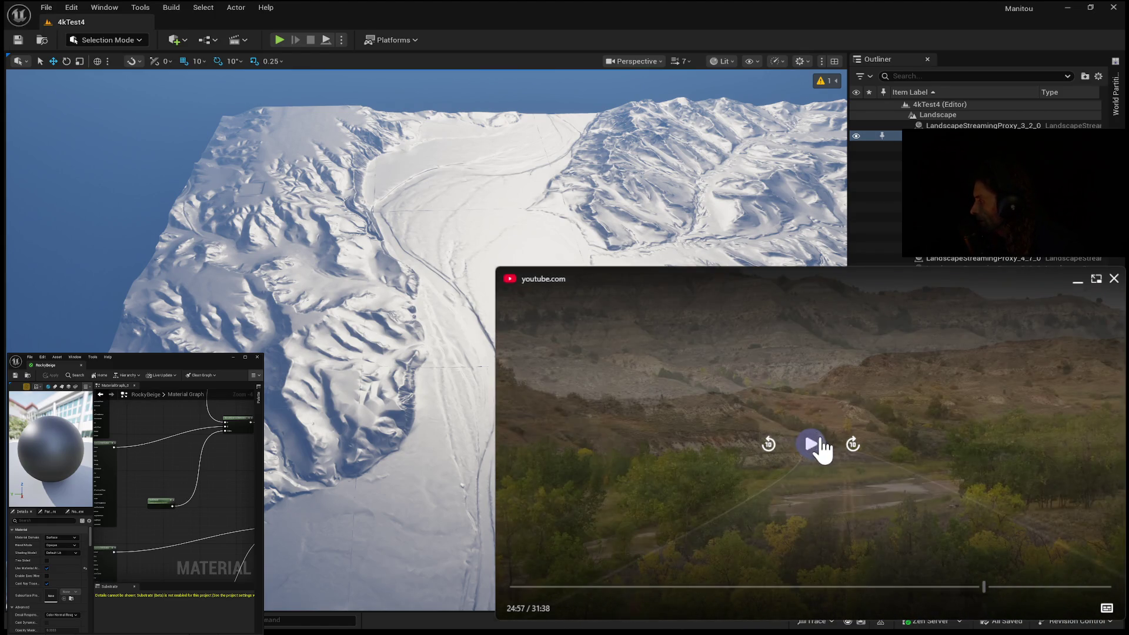
{"action": "left_click", "coordinate": [819, 447]}
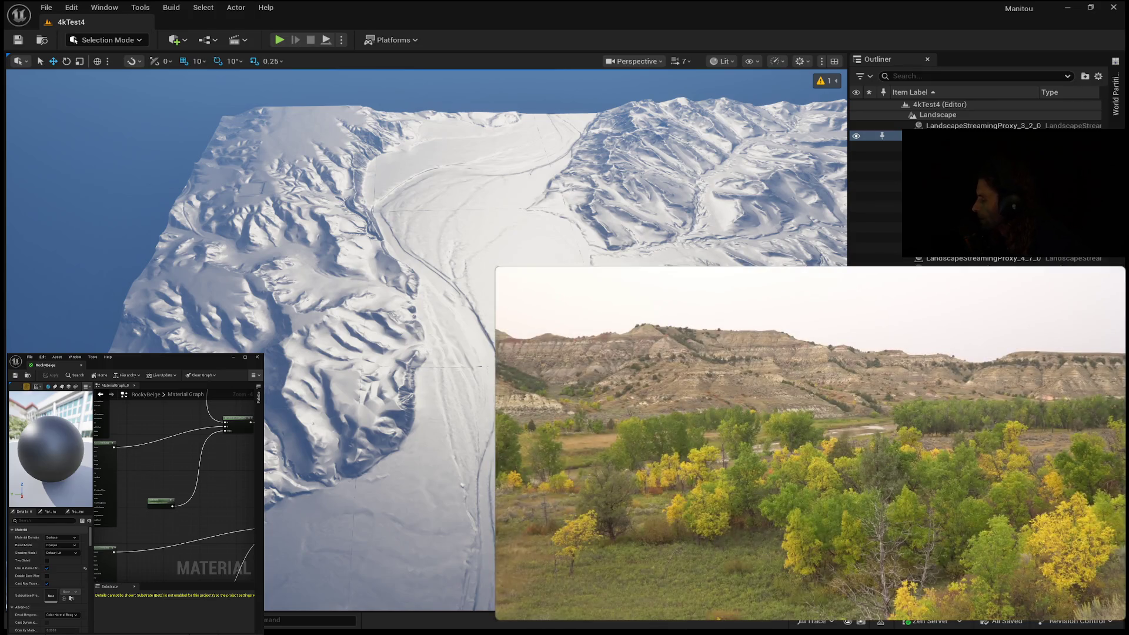
{"action": "left_click", "coordinate": [546, 316]}
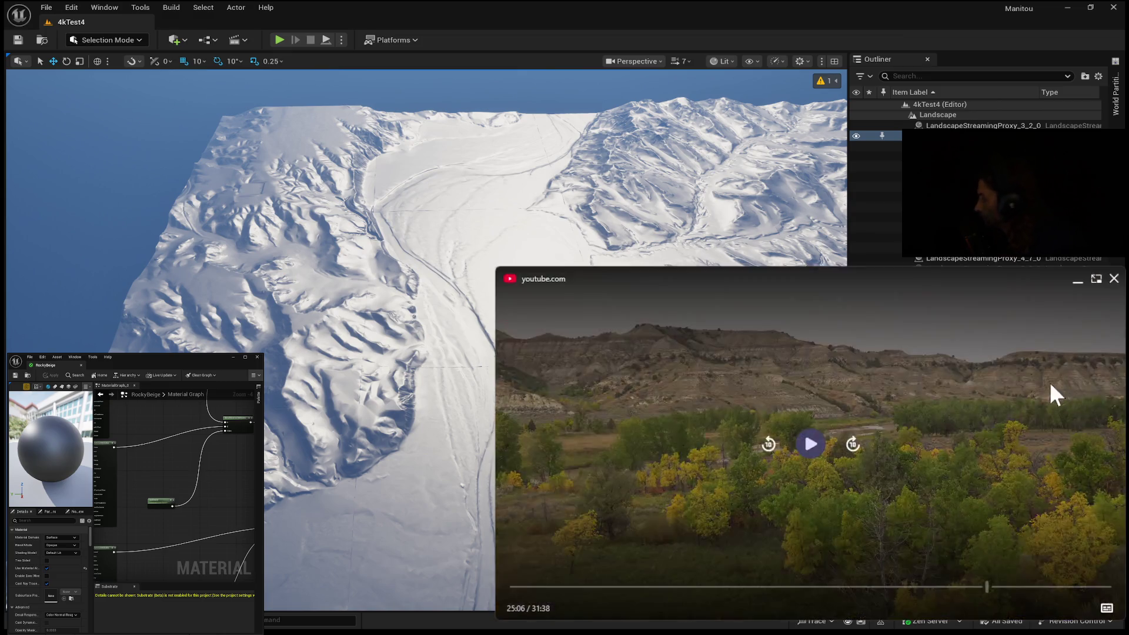
{"action": "left_click", "coordinate": [809, 445]}
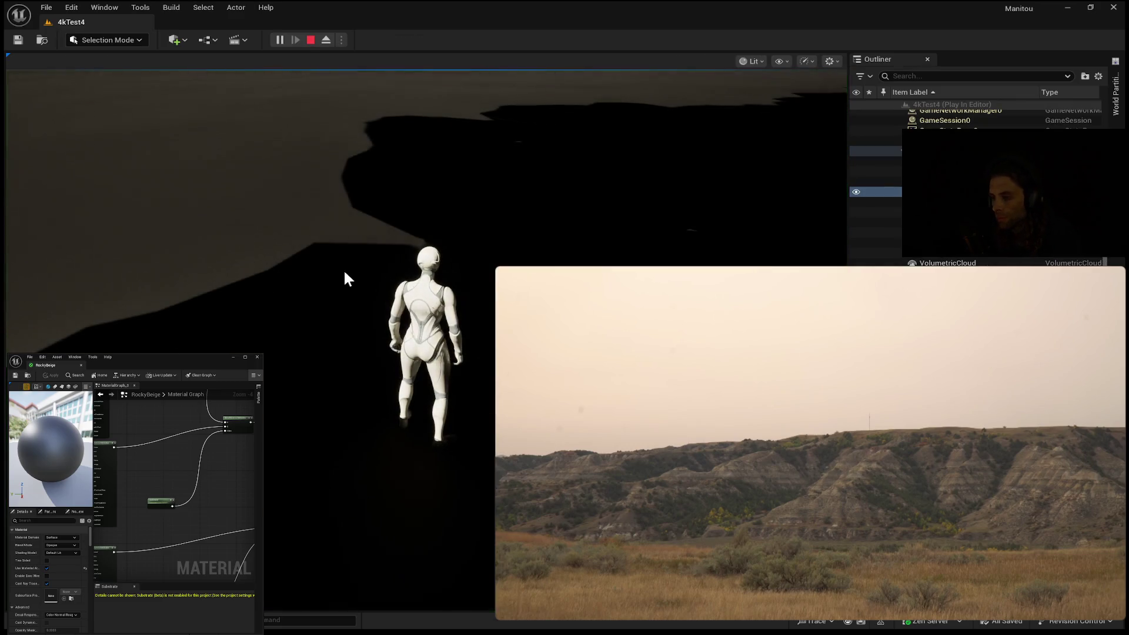
Launch Play In Editor with the mannequin on the badlands terrain
{"action": "left_click", "coordinate": [347, 278]}
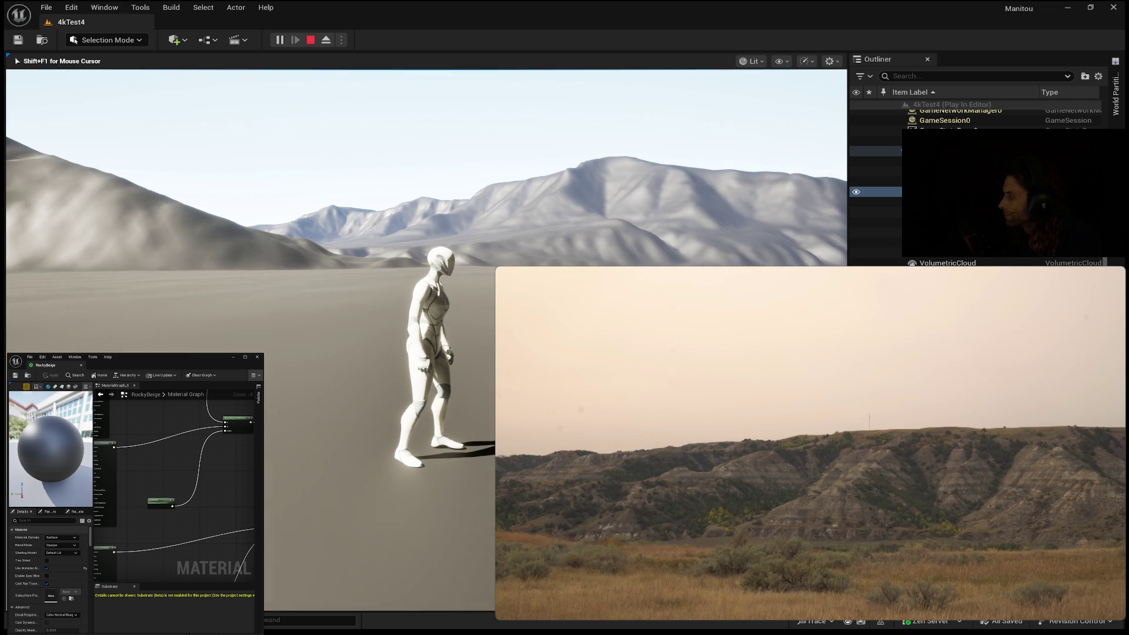
End the Play In Editor session with Esc and return to the editor viewport
{"action": "key", "text": "Escape"}
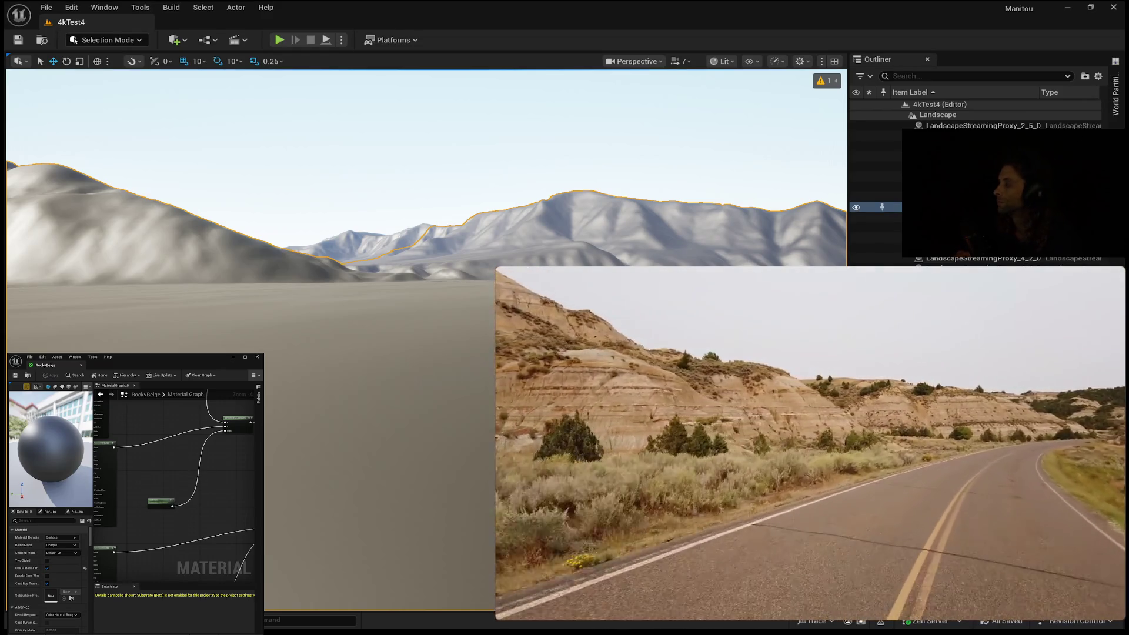
Pause the roadside footage on the winding road, then jump ahead to the bison scene
{"action": "mouse_move", "coordinate": [769, 449]}
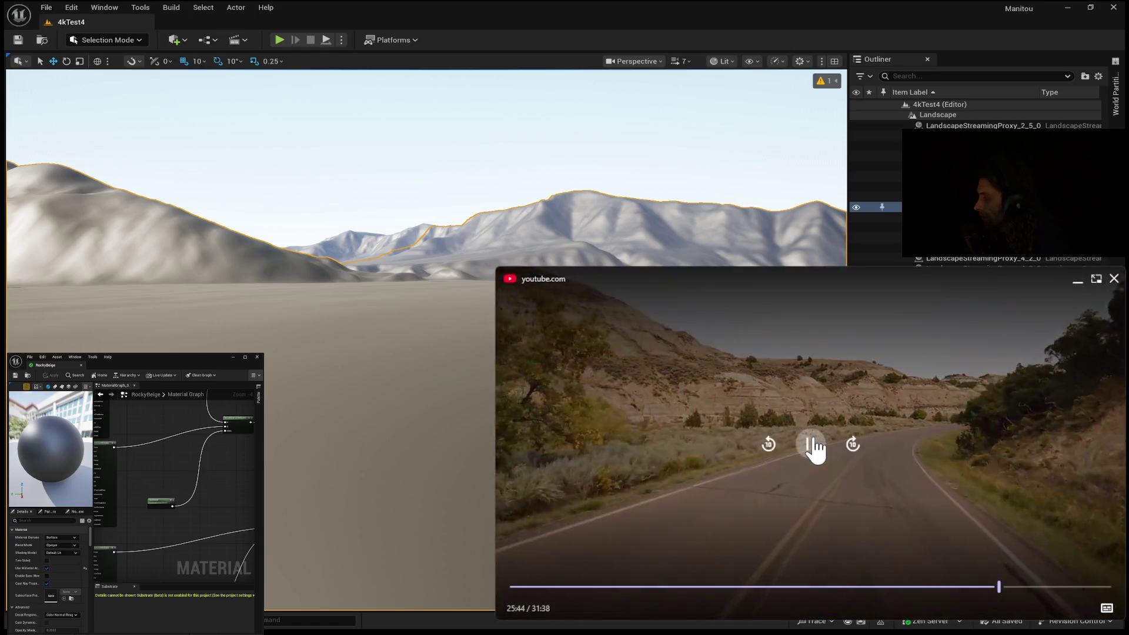
{"action": "left_click", "coordinate": [815, 452]}
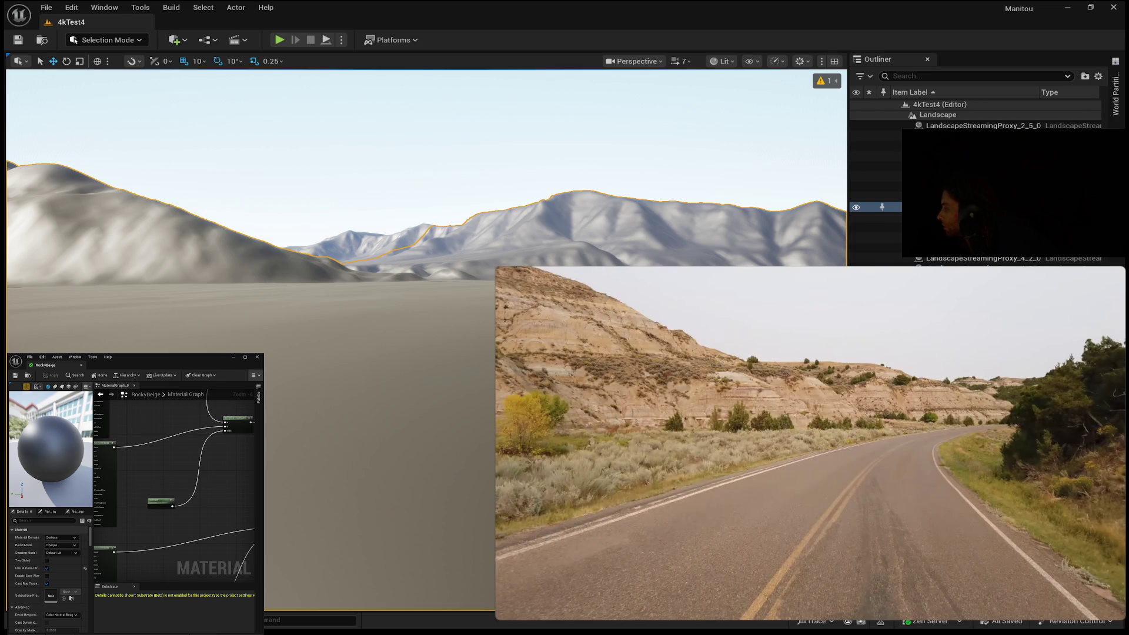
{"action": "mouse_move", "coordinate": [938, 408]}
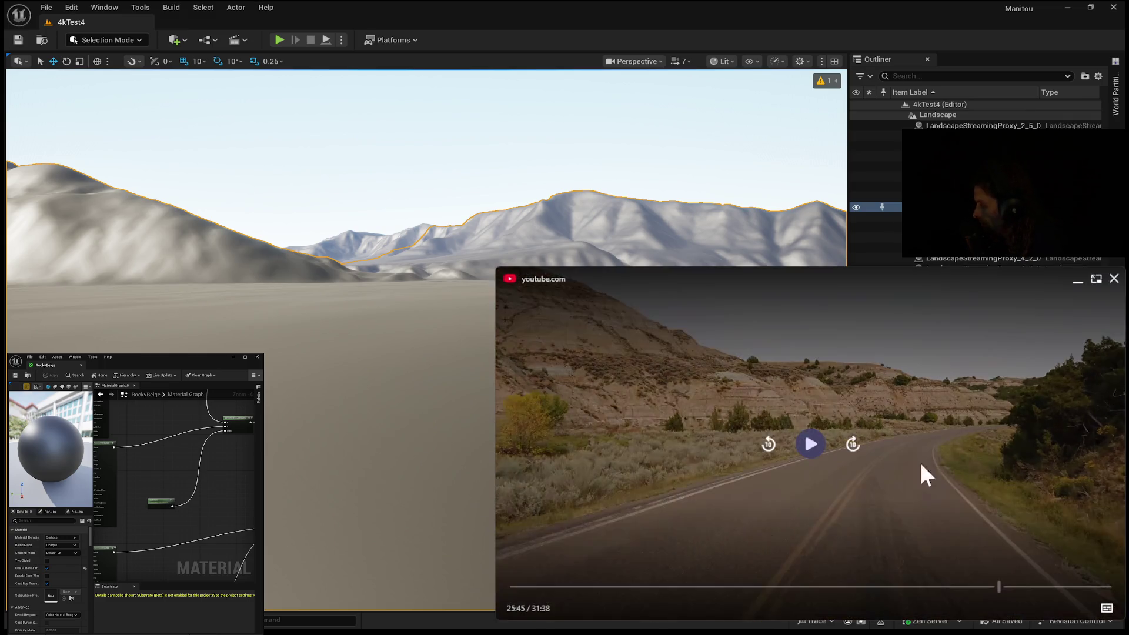
{"action": "left_click", "coordinate": [813, 445]}
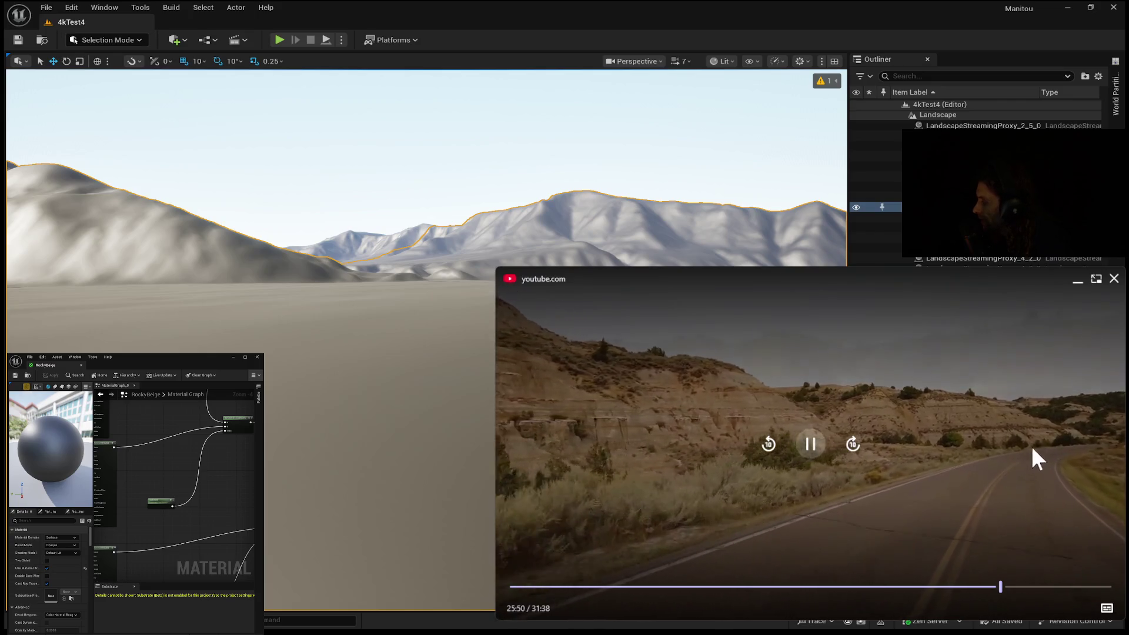
{"action": "left_click", "coordinate": [808, 450]}
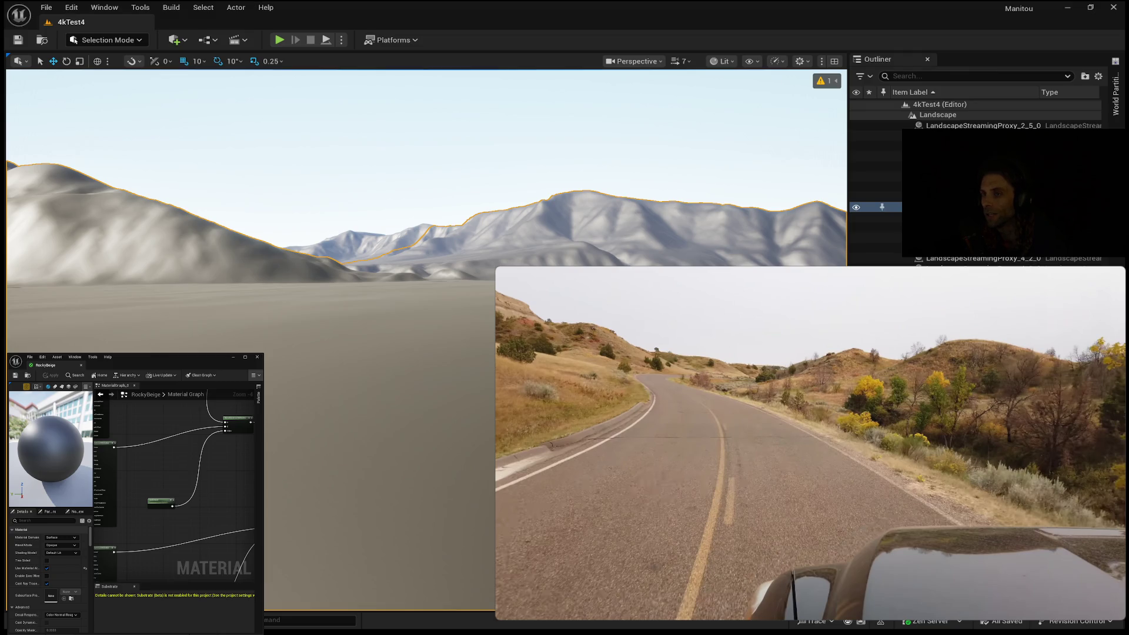
{"action": "left_click", "coordinate": [778, 474]}
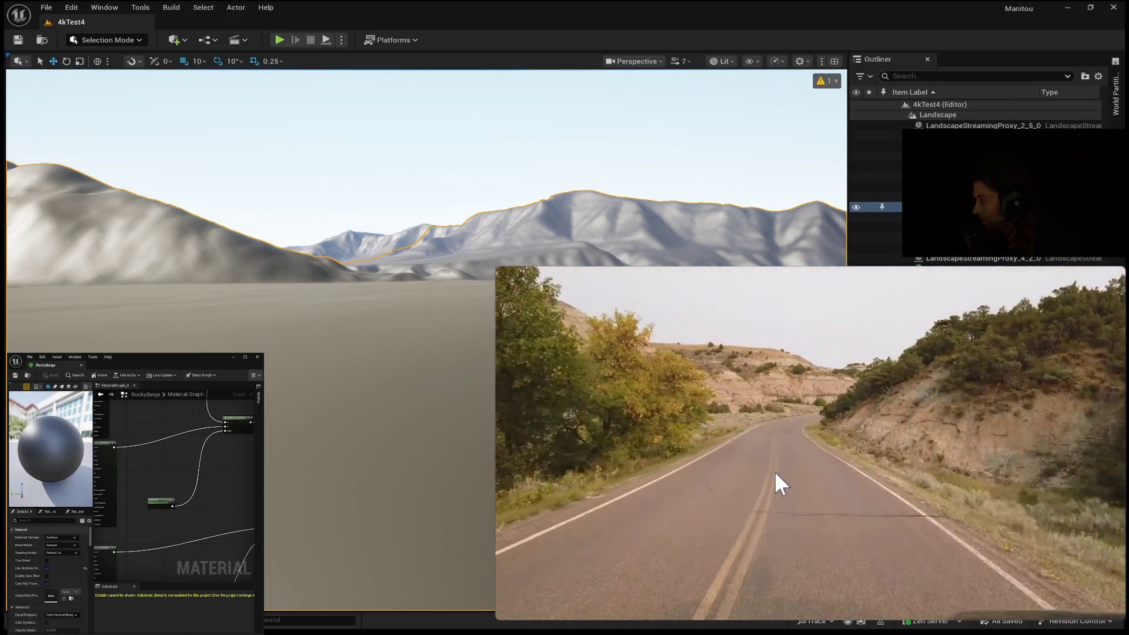
Pause on the bison scene and step the footage frame by frame to study it
{"action": "mouse_move", "coordinate": [840, 302]}
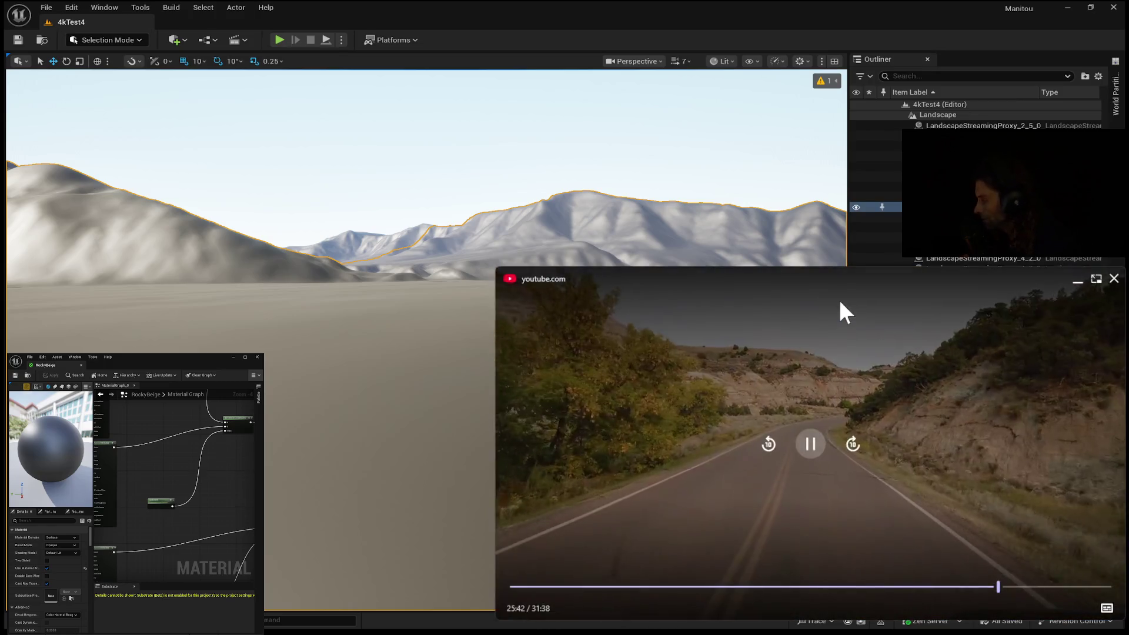
{"action": "left_click", "coordinate": [817, 450]}
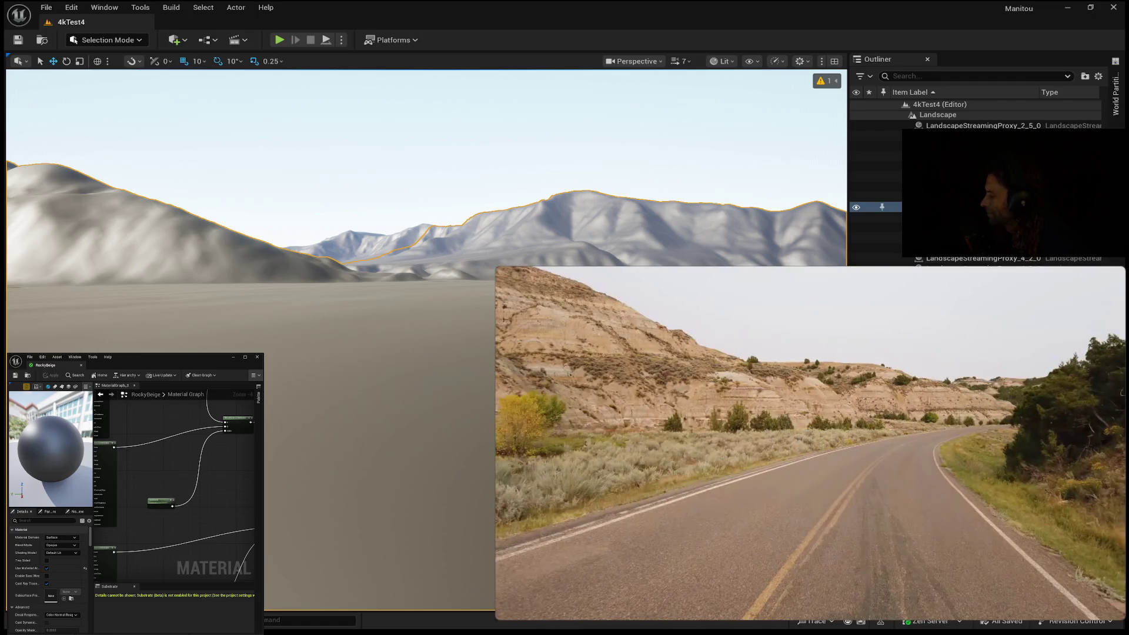
{"action": "mouse_move", "coordinate": [1023, 422]}
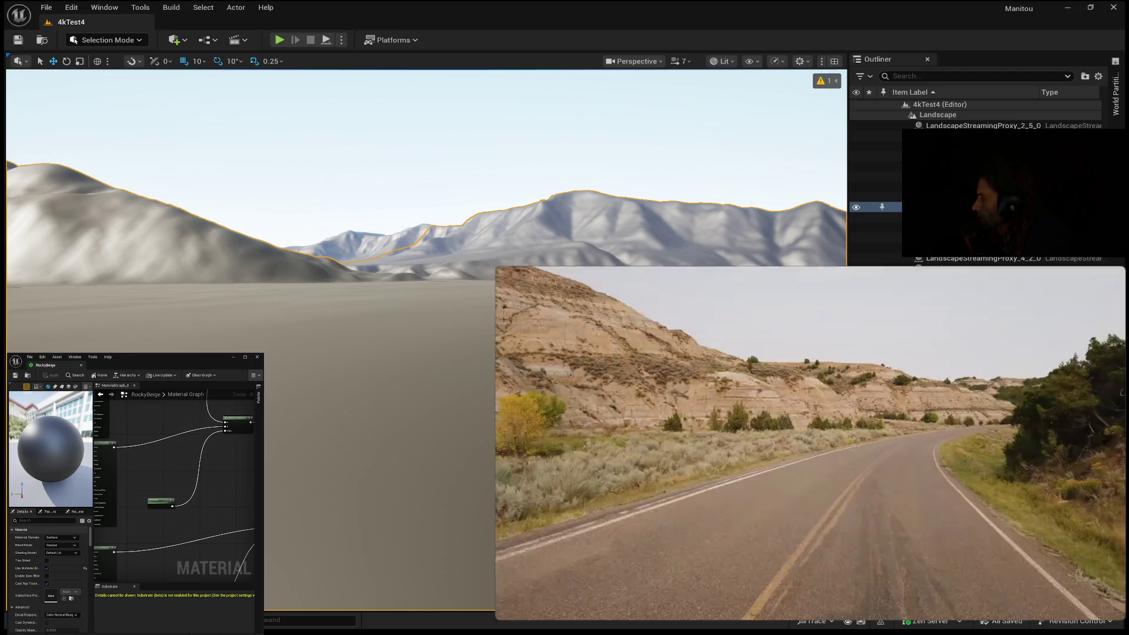
{"action": "mouse_move", "coordinate": [545, 281]}
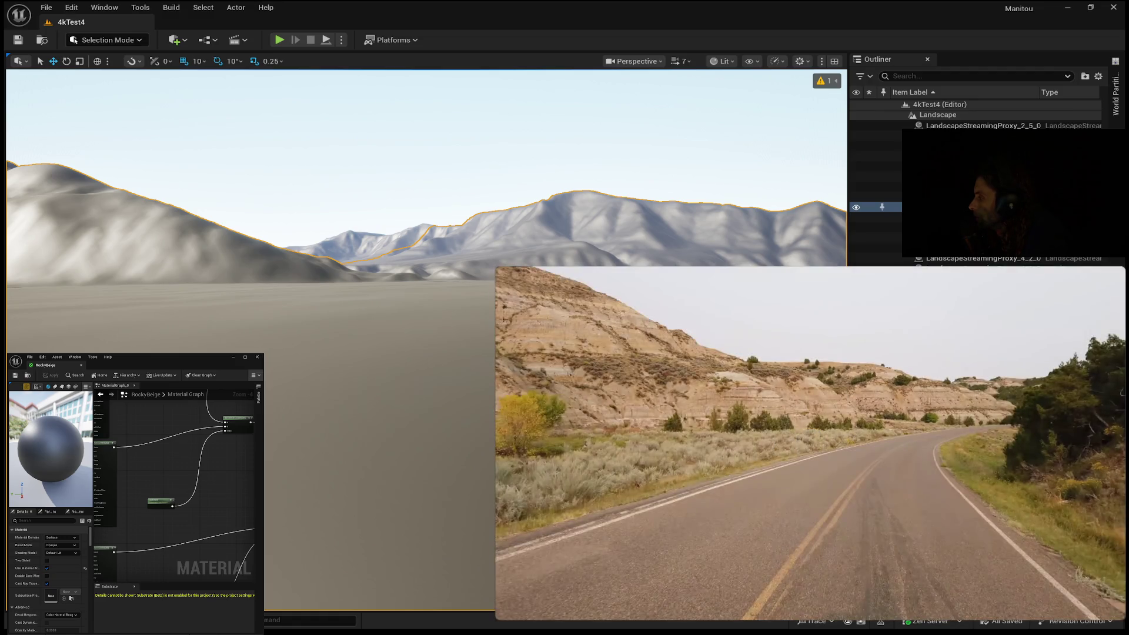
{"action": "mouse_move", "coordinate": [511, 343]}
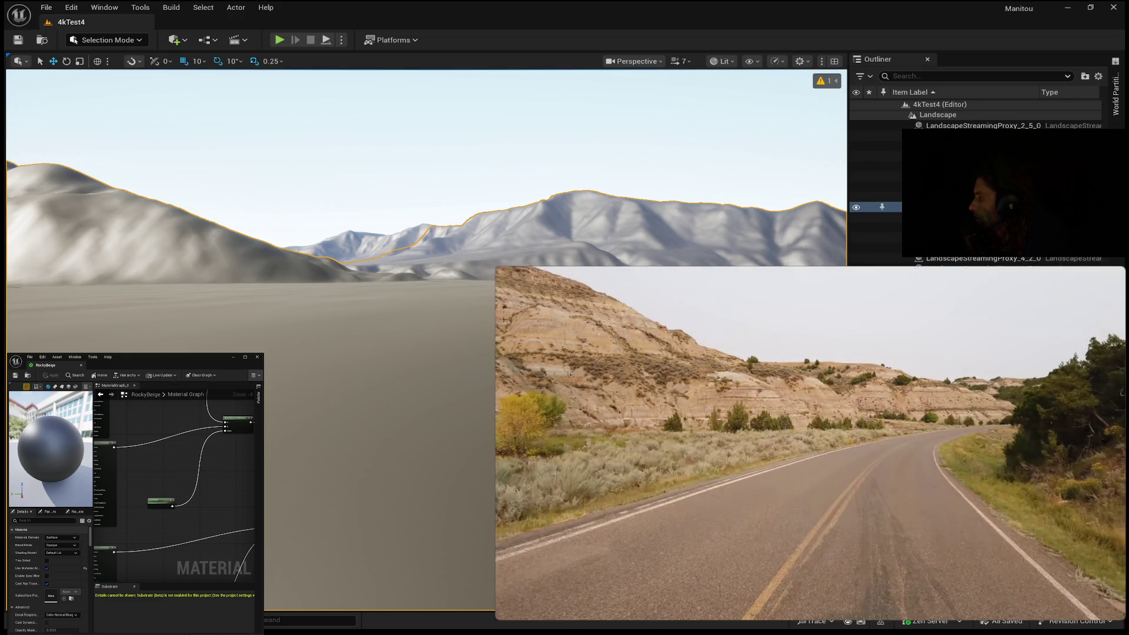
{"action": "mouse_move", "coordinate": [847, 373]}
{"action": "mouse_move", "coordinate": [758, 369]}
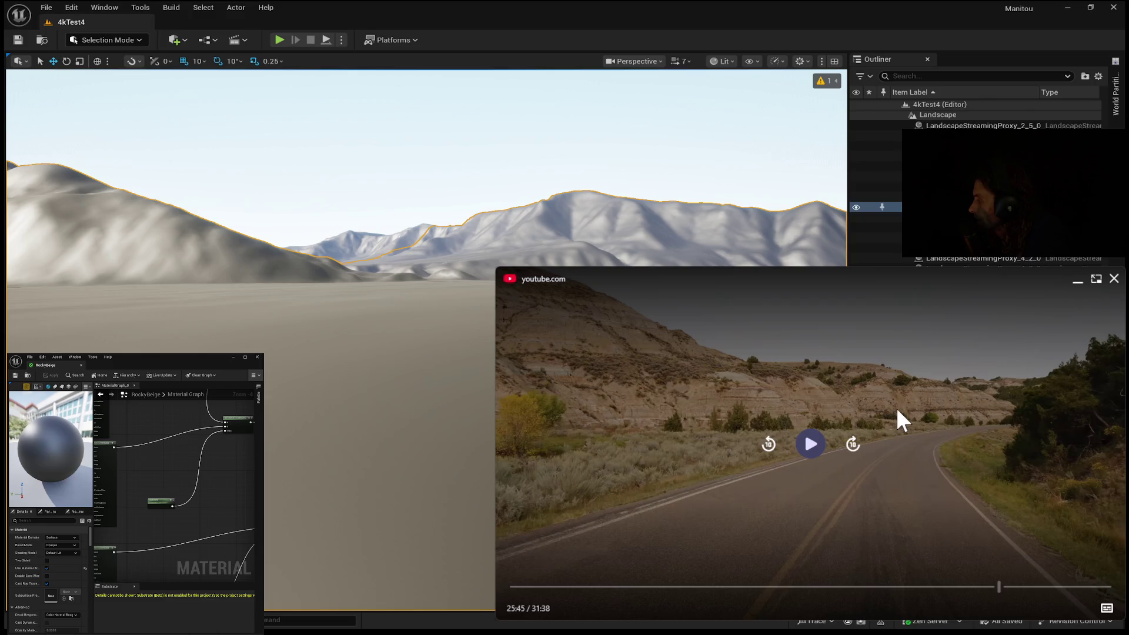
{"action": "left_click", "coordinate": [816, 448]}
{"action": "left_click", "coordinate": [816, 448]}
{"action": "left_click", "coordinate": [816, 448]}
{"action": "left_click", "coordinate": [817, 448]}
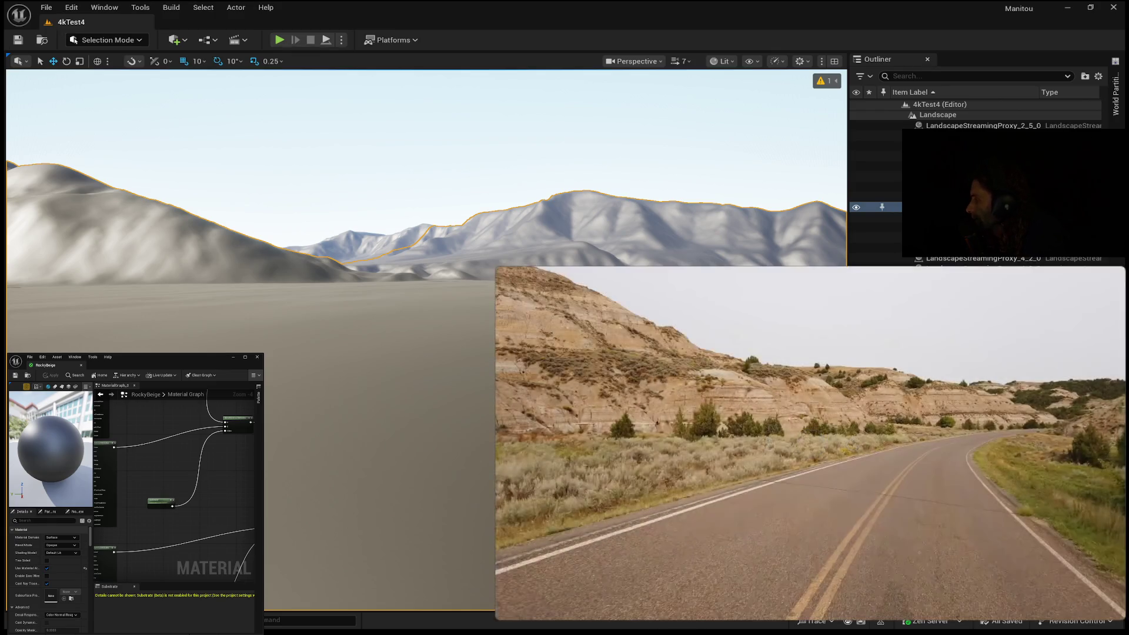
Nudge the footage forward from 25:47 to 25:49, then rewind ten seconds to 25:39
{"action": "mouse_move", "coordinate": [622, 310]}
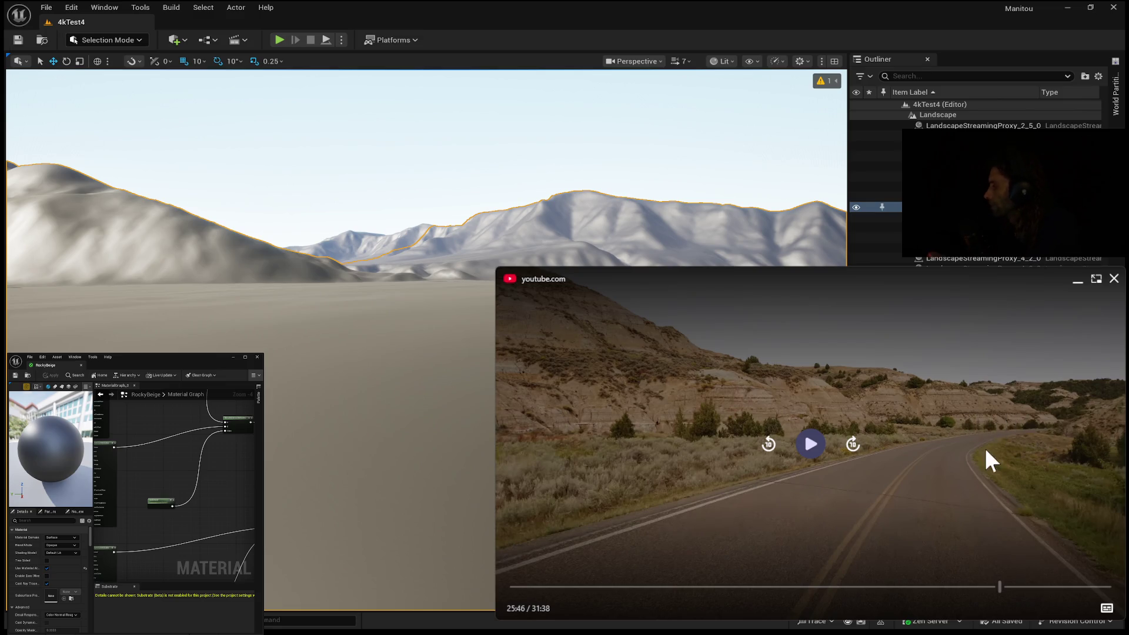
{"action": "left_click", "coordinate": [811, 448]}
{"action": "left_click", "coordinate": [812, 454]}
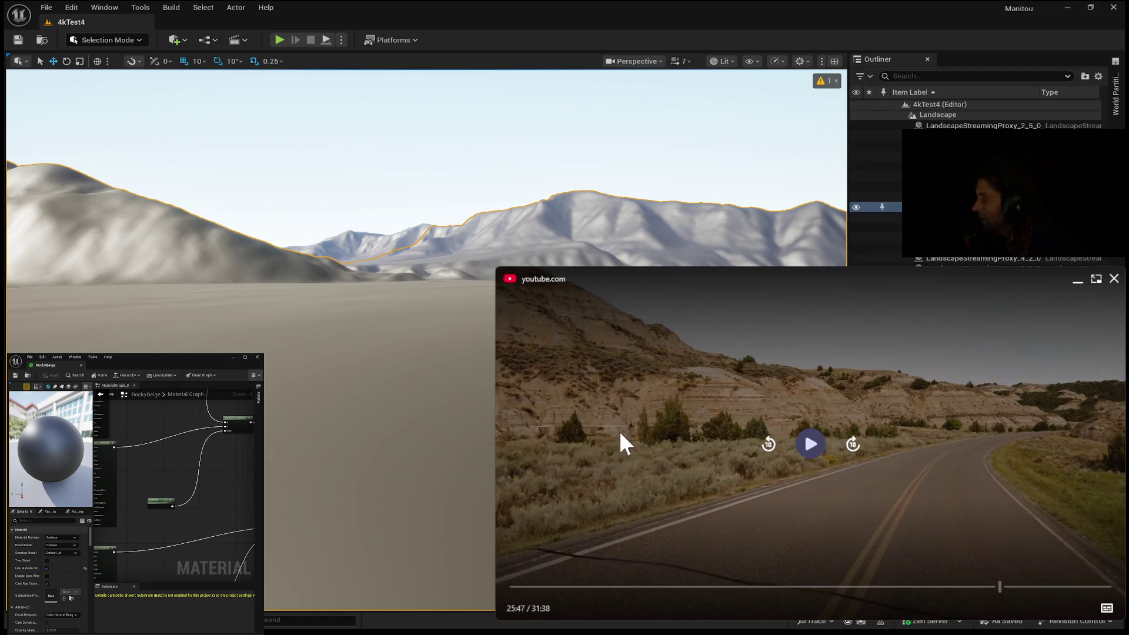
{"action": "left_click", "coordinate": [811, 454]}
{"action": "left_click", "coordinate": [812, 453]}
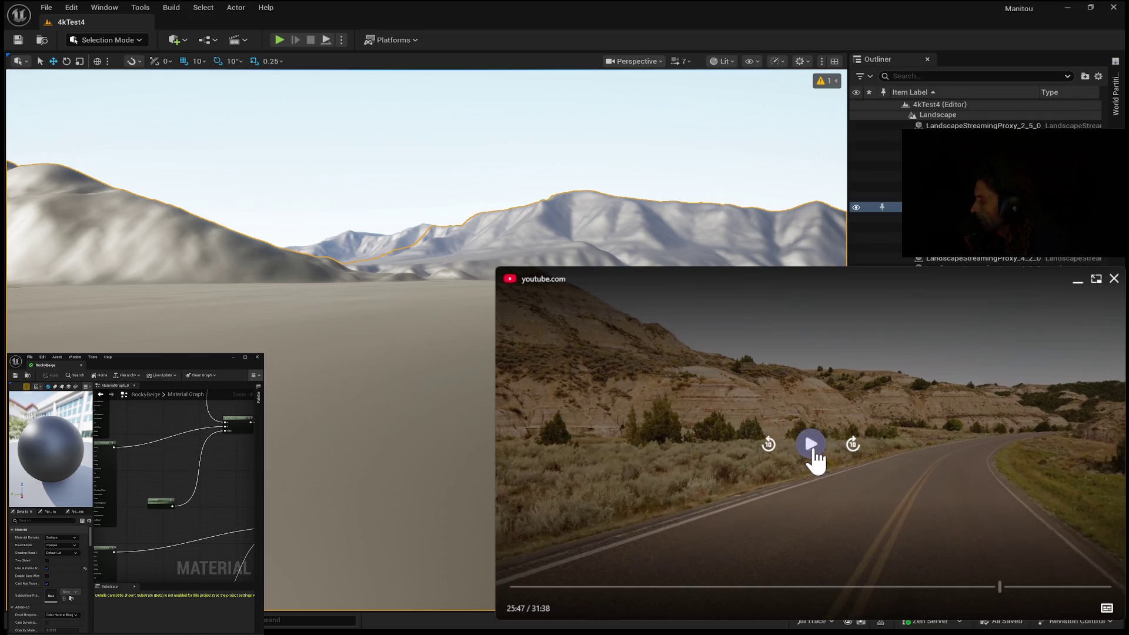
{"action": "left_click", "coordinate": [806, 448]}
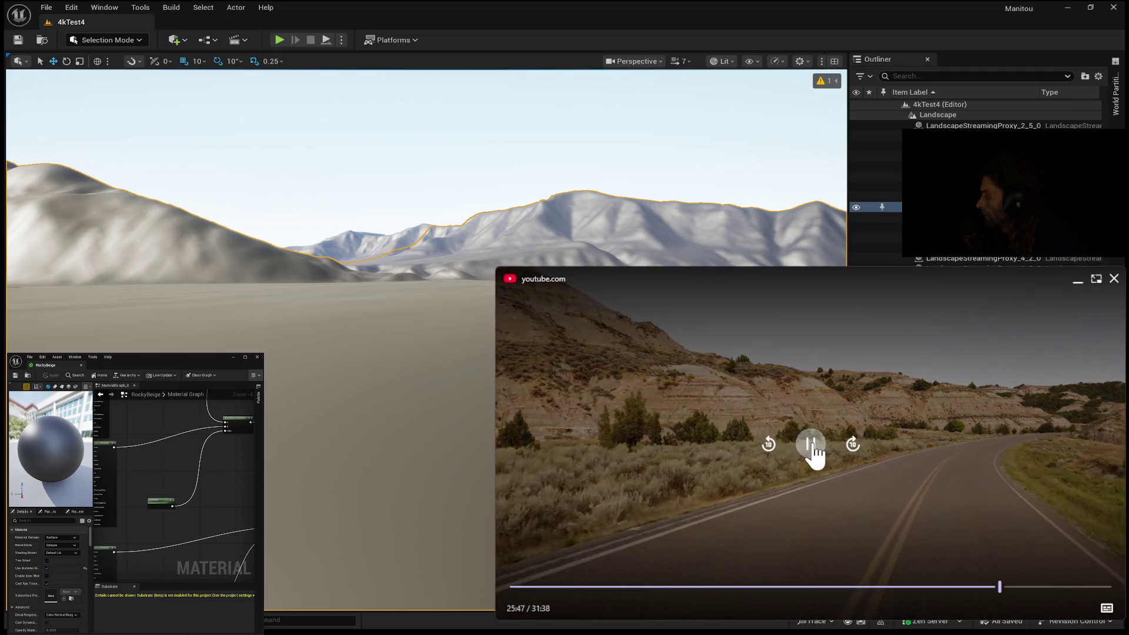
{"action": "left_click", "coordinate": [813, 445]}
{"action": "left_click", "coordinate": [813, 451]}
{"action": "left_click", "coordinate": [811, 447]}
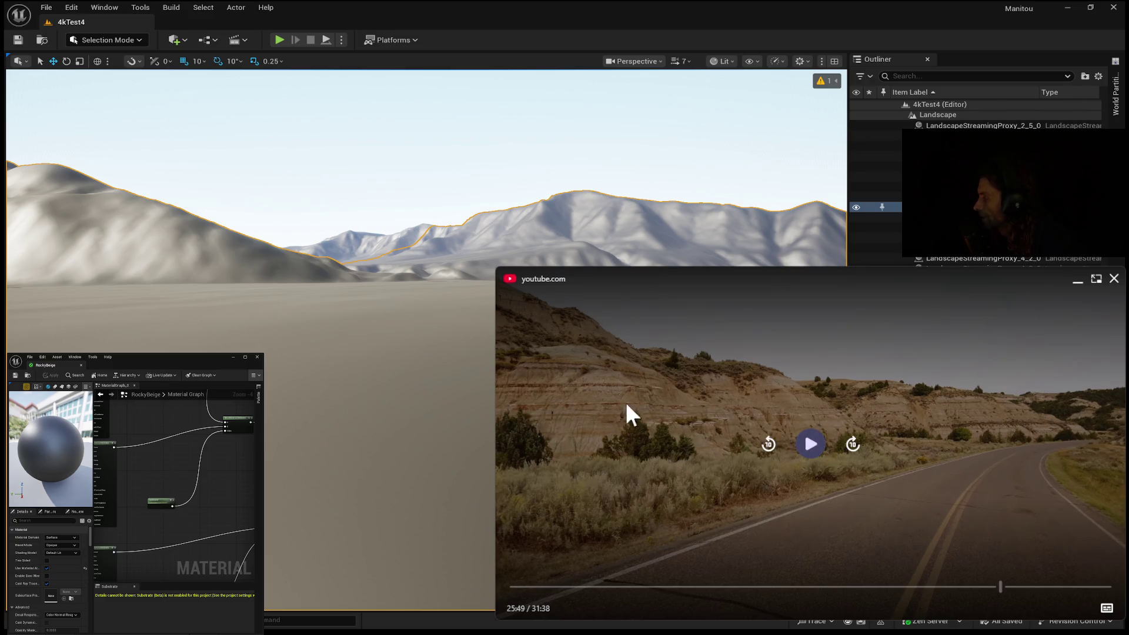
{"action": "left_click", "coordinate": [769, 445]}
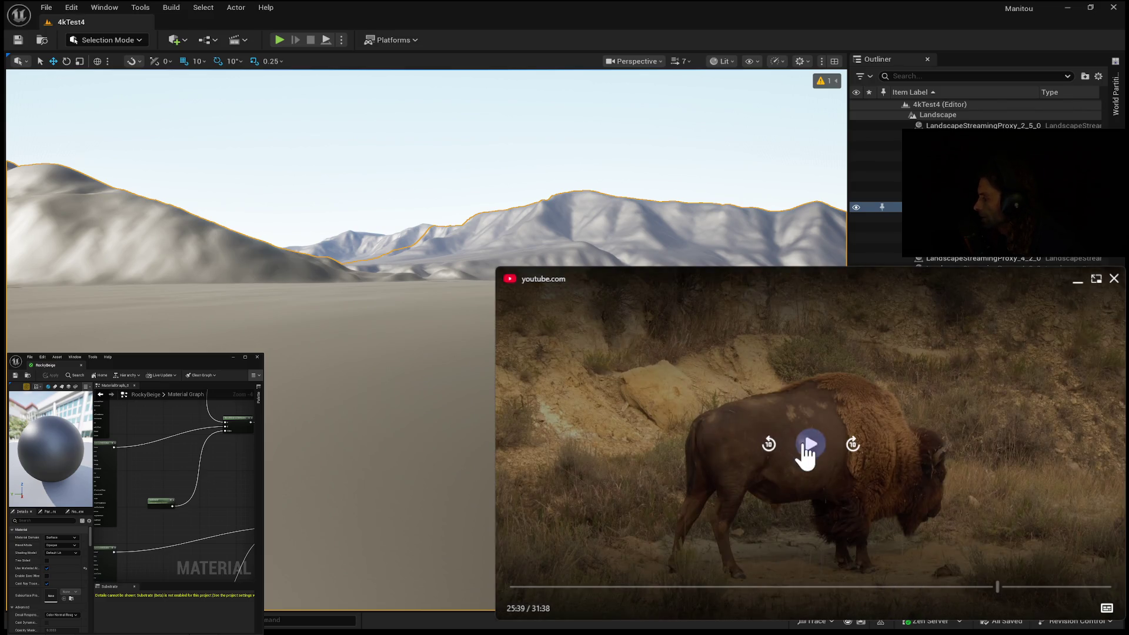
Play the reference footage on from 25:39 in short bursts, pausing around 25:45
{"action": "left_click", "coordinate": [804, 448]}
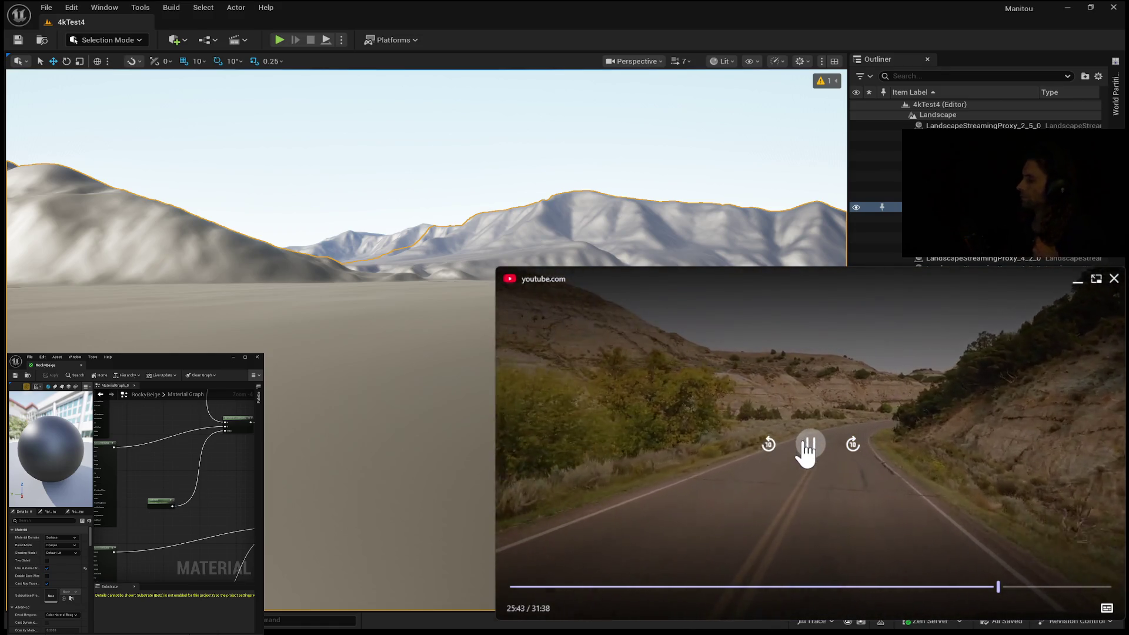
{"action": "left_click", "coordinate": [796, 446]}
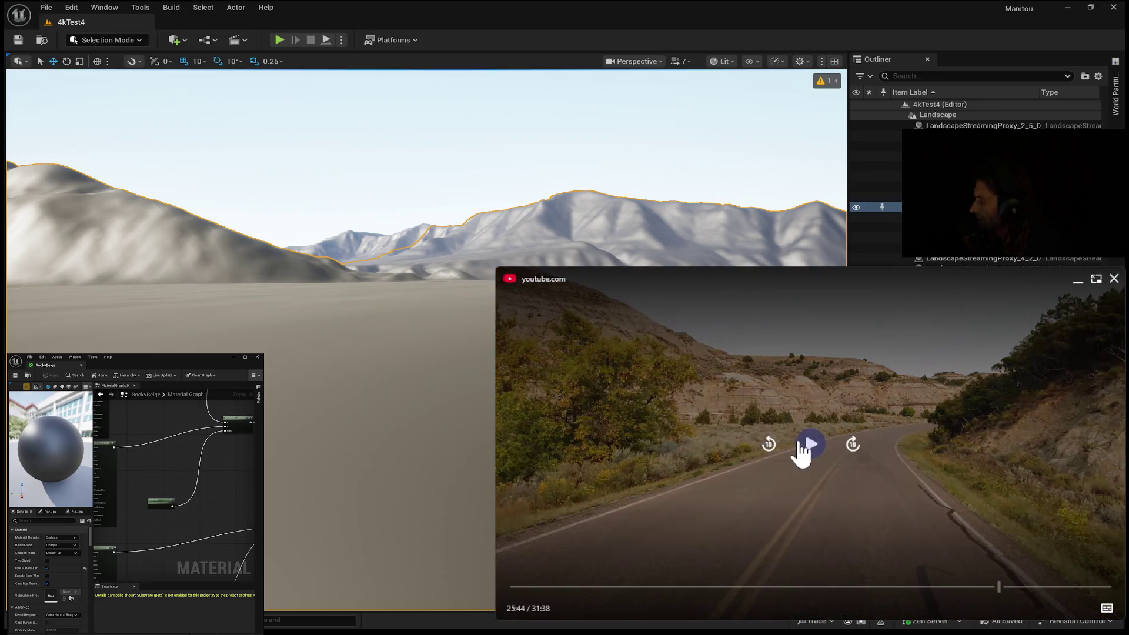
{"action": "left_click", "coordinate": [810, 448]}
{"action": "left_click", "coordinate": [812, 449]}
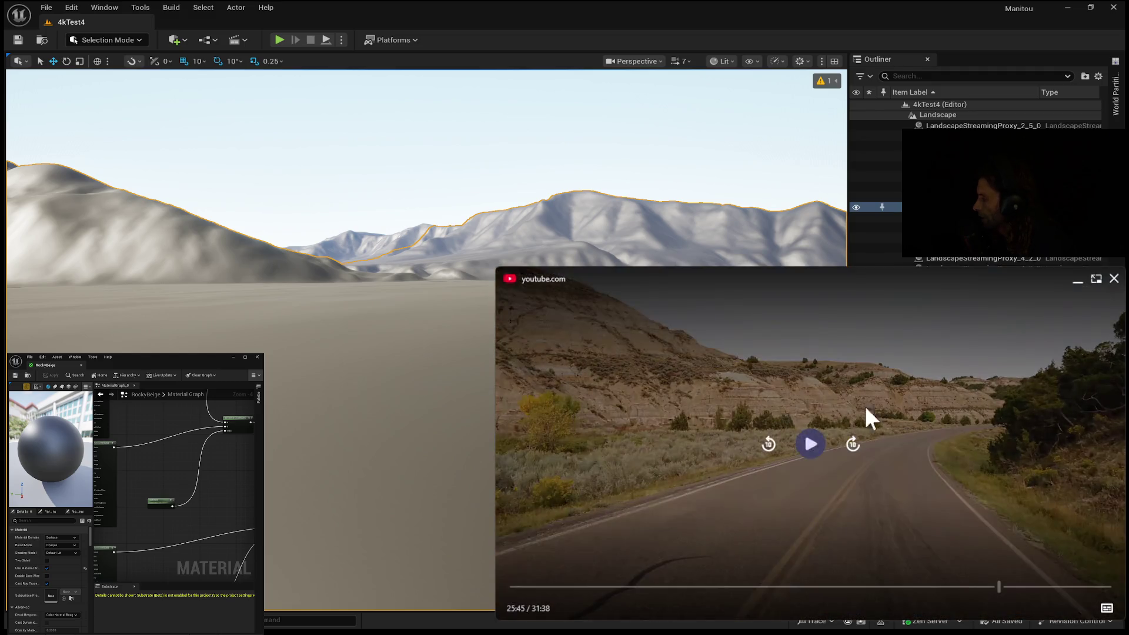
{"action": "left_click", "coordinate": [811, 450]}
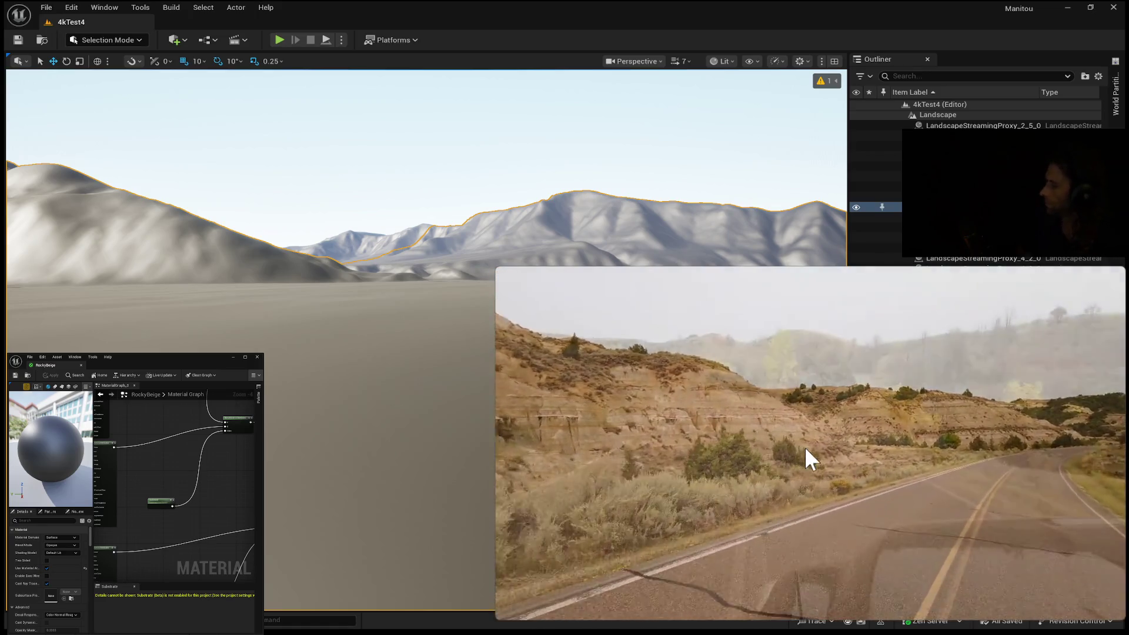
{"action": "left_click", "coordinate": [805, 448]}
Advance past 25:54 and 26:01, pausing at 26:10 on the two grazing horses
{"action": "left_click", "coordinate": [805, 447]}
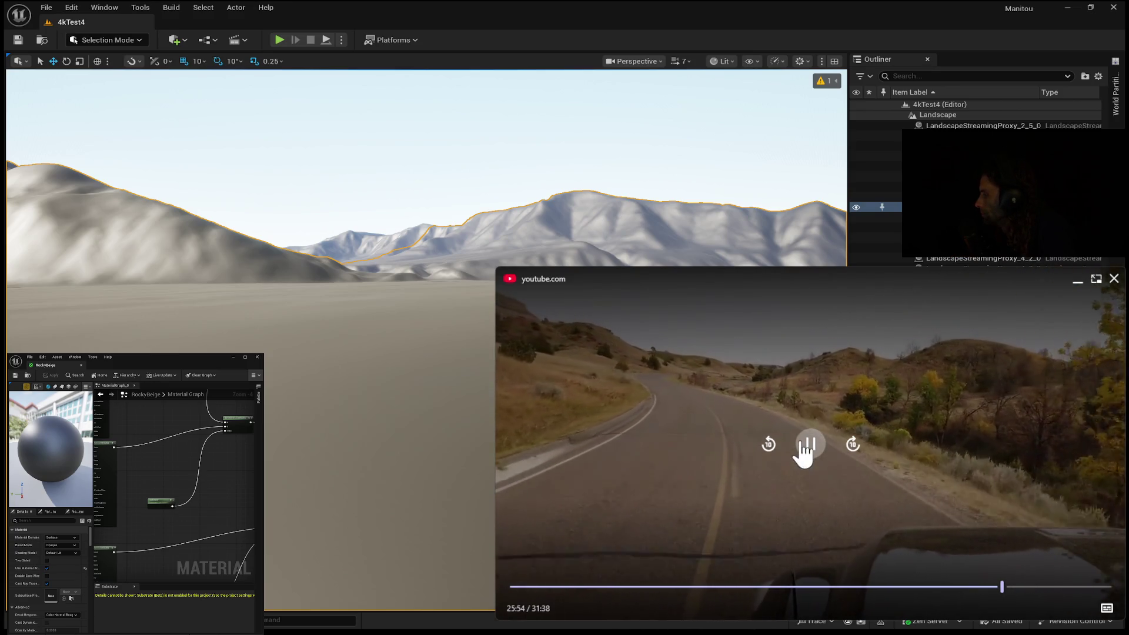
{"action": "left_click", "coordinate": [805, 447]}
{"action": "left_click", "coordinate": [805, 446]}
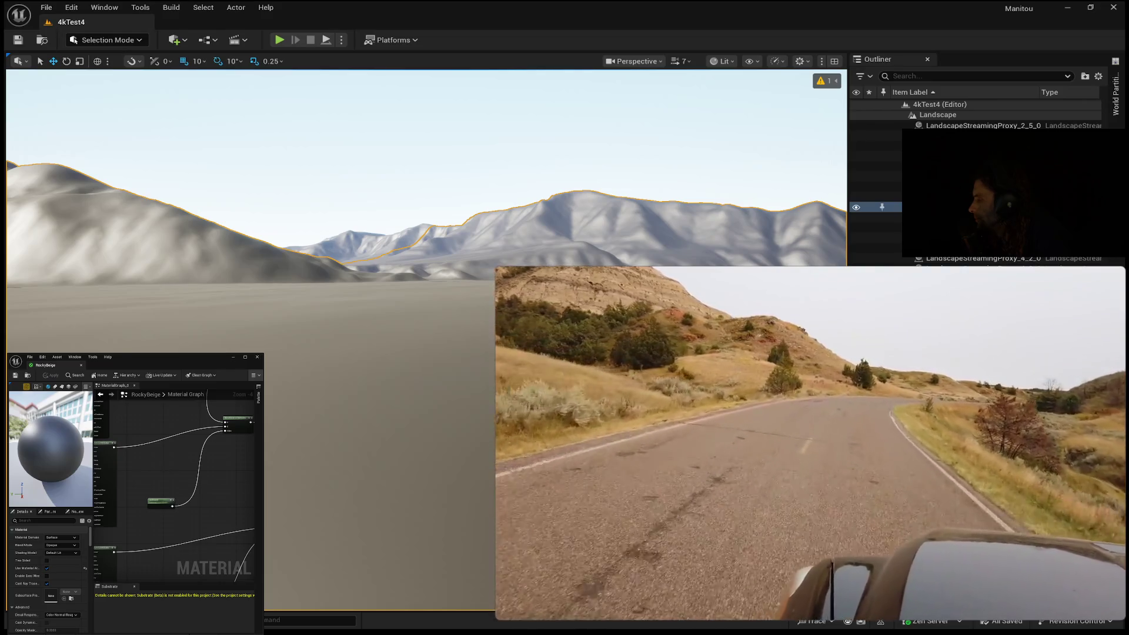
{"action": "key", "text": "space"}
{"action": "key", "text": "space"}
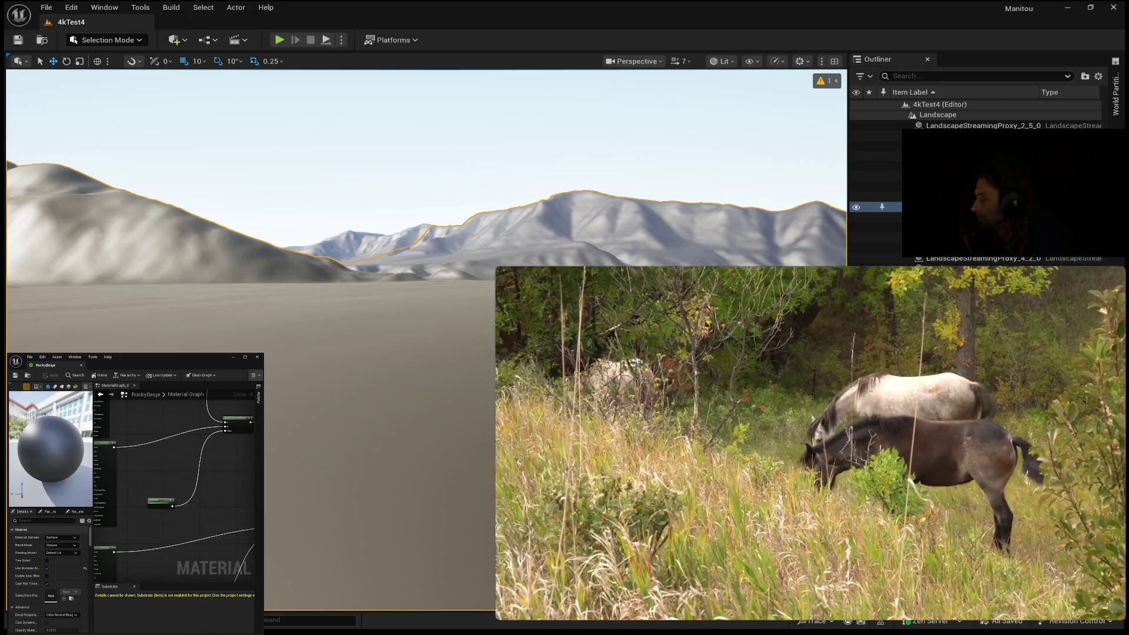
{"action": "key", "text": "space"}
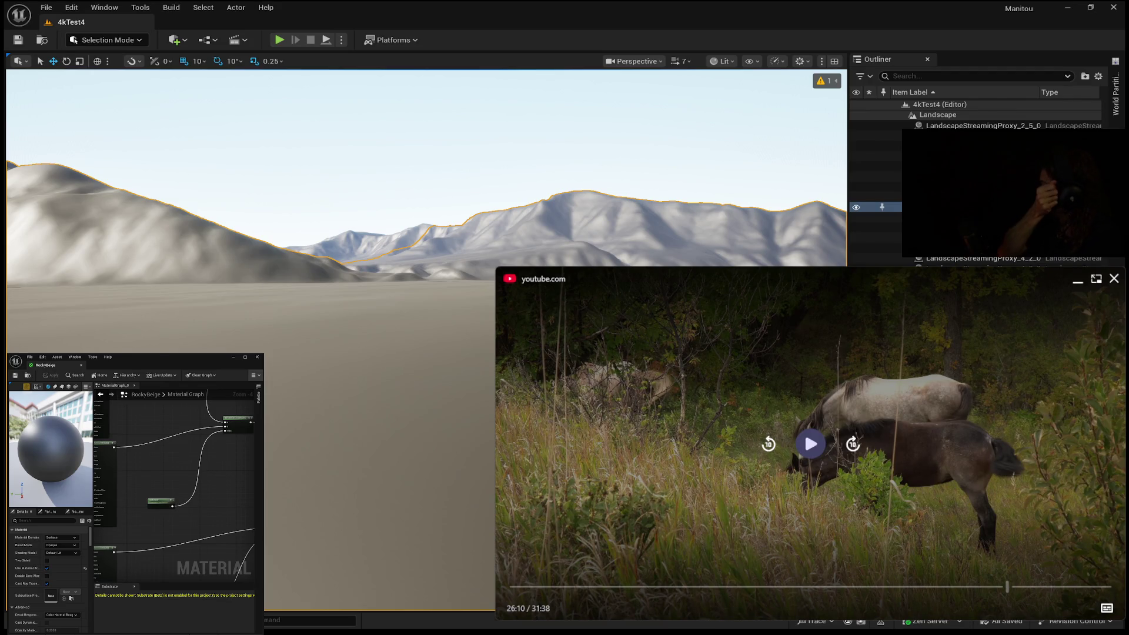
Resume the footage and skip ahead 10 seconds twice, past 27:24, to the burrow-mound prairie
{"action": "key", "text": "space"}
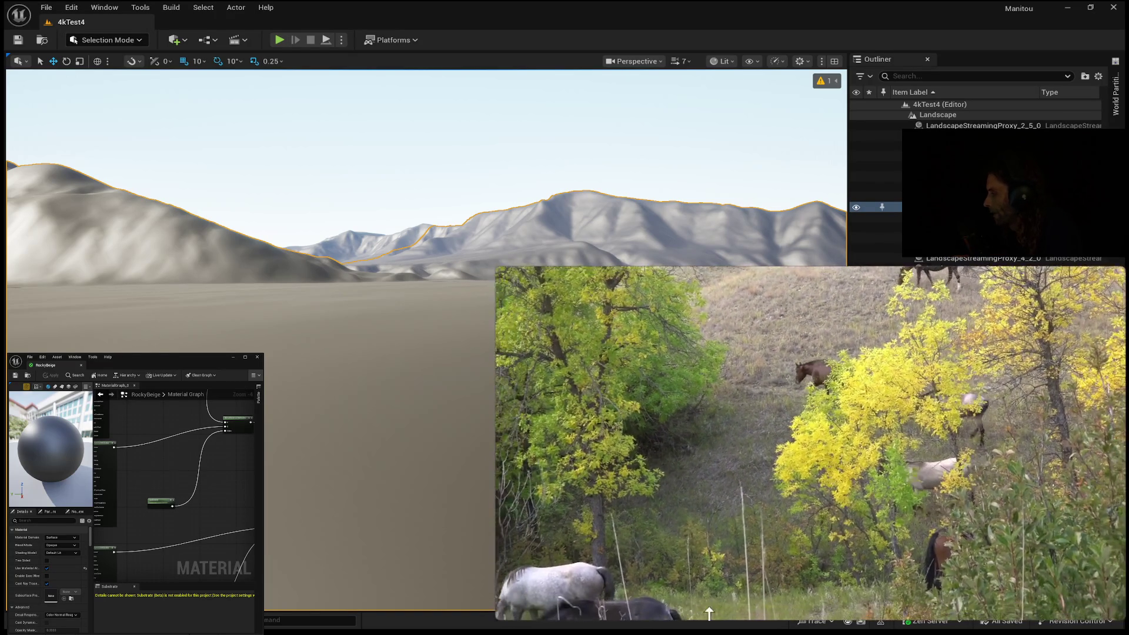
{"action": "mouse_move", "coordinate": [741, 597]}
{"action": "left_click", "coordinate": [853, 446]}
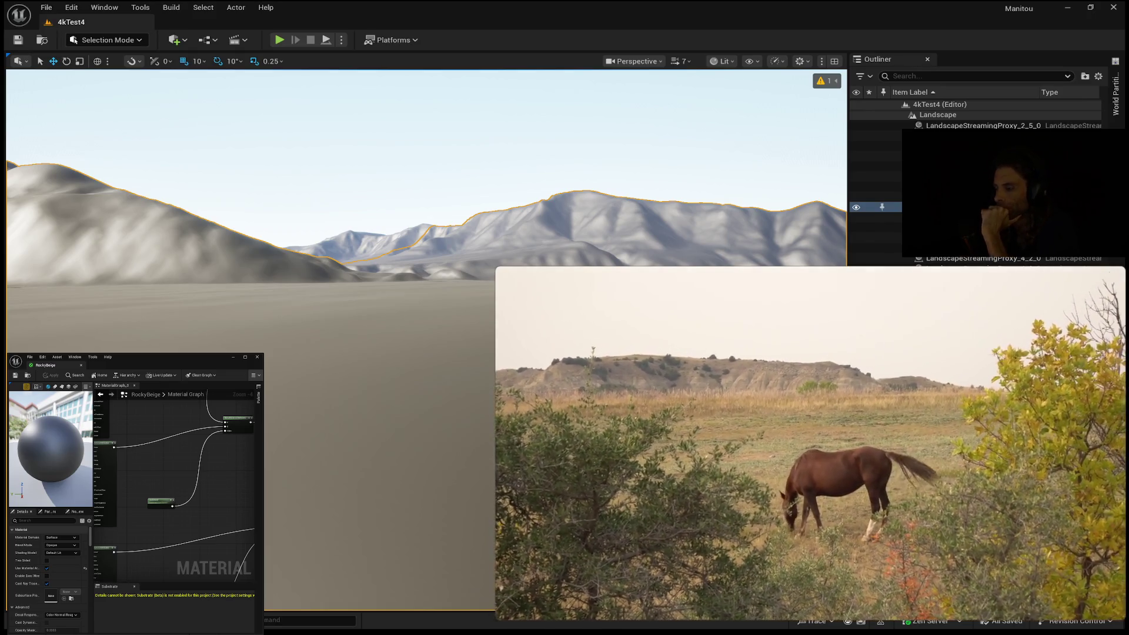
{"action": "mouse_move", "coordinate": [981, 363]}
{"action": "left_click", "coordinate": [852, 447]}
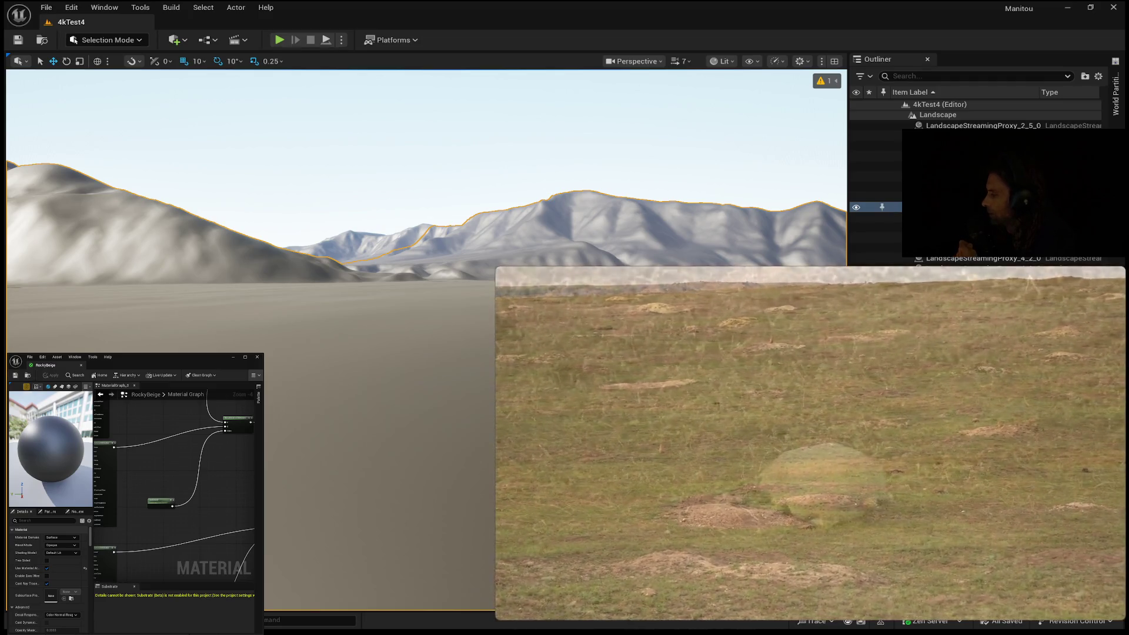
Play the footage from 27:44 past 27:50 to eroded ridges above yellow cottonwoods, pausing briefly along the way
{"action": "mouse_move", "coordinate": [894, 502]}
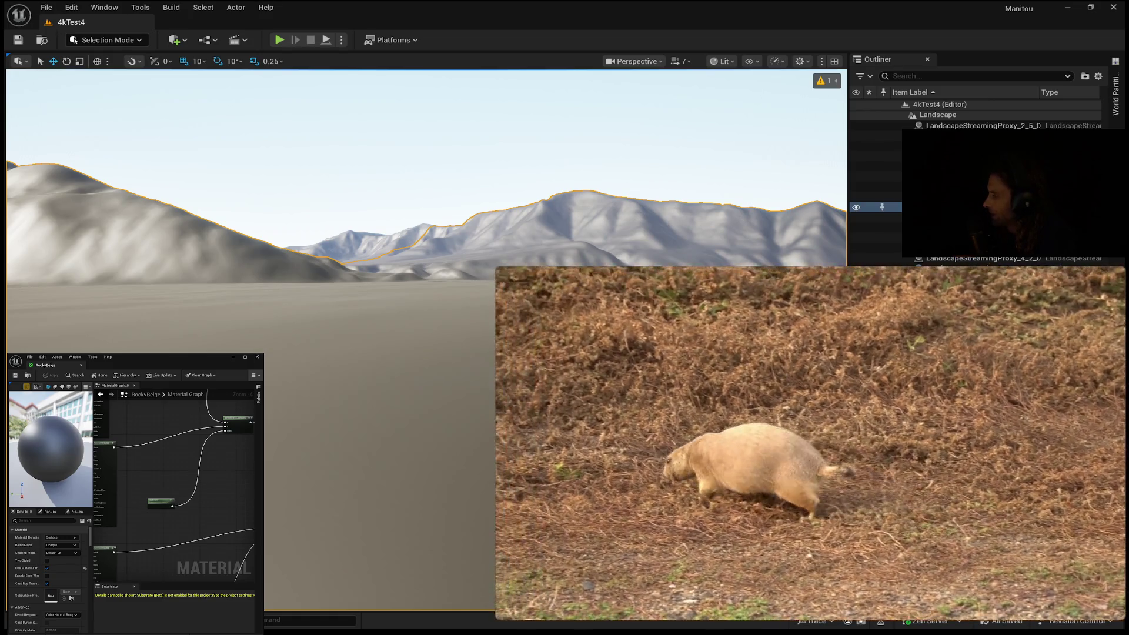
{"action": "mouse_move", "coordinate": [954, 471]}
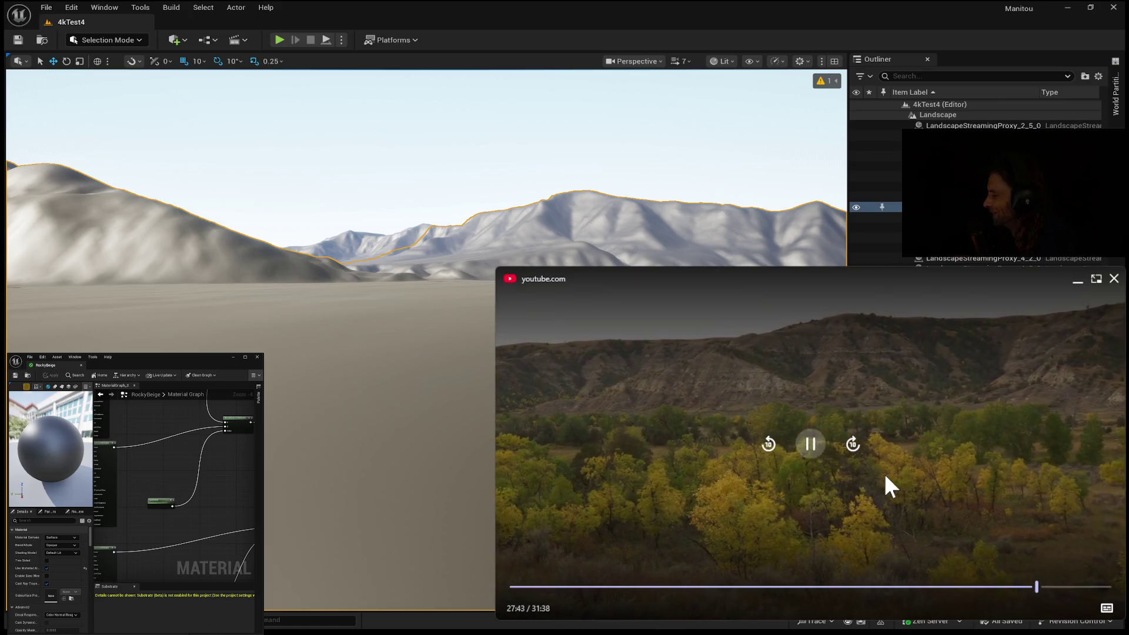
{"action": "left_click", "coordinate": [811, 447]}
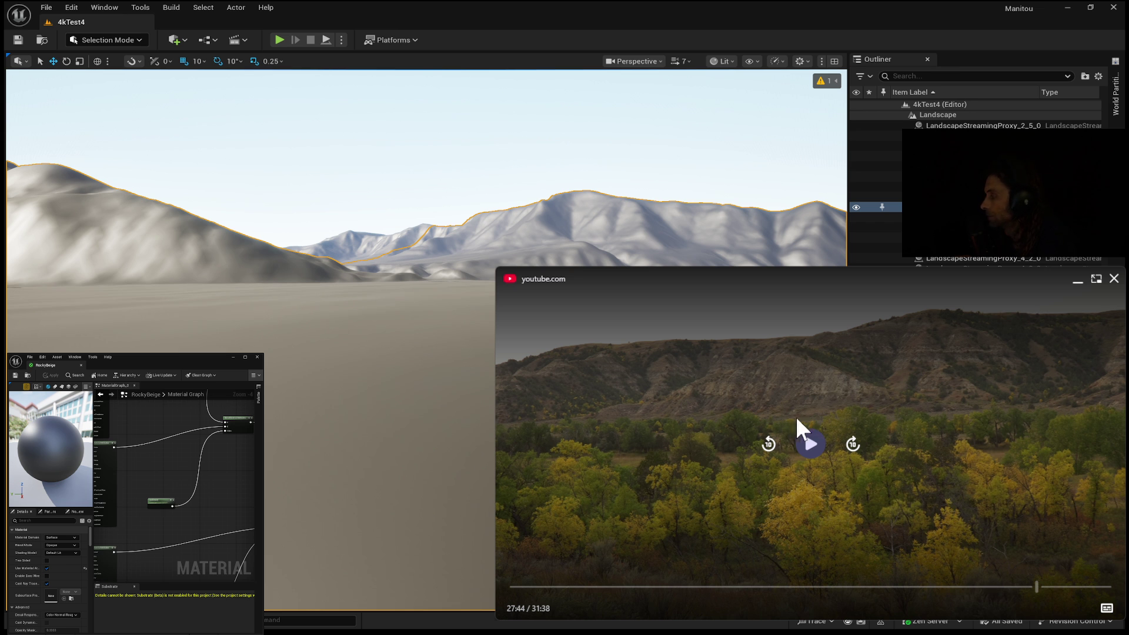
{"action": "left_click", "coordinate": [811, 443]}
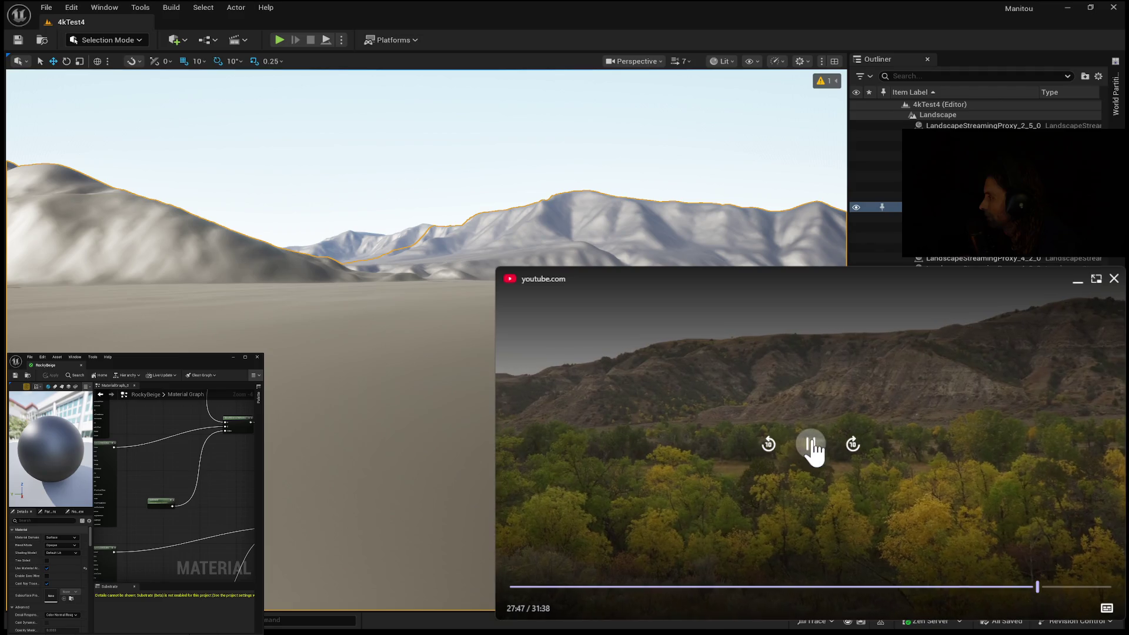
{"action": "left_click", "coordinate": [812, 446]}
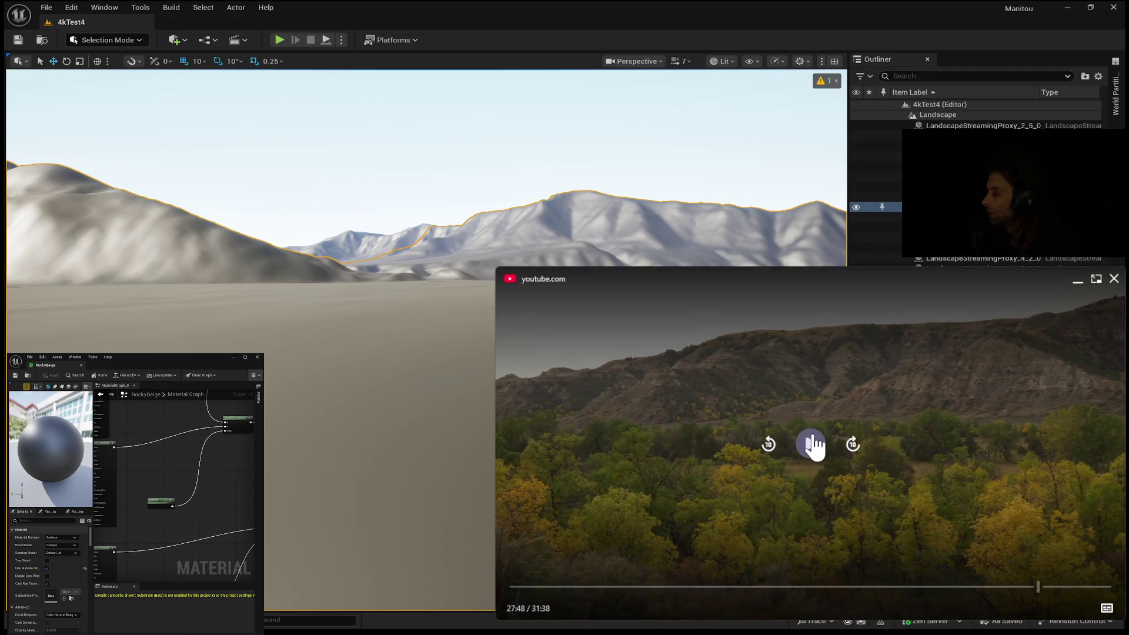
{"action": "left_click", "coordinate": [811, 444]}
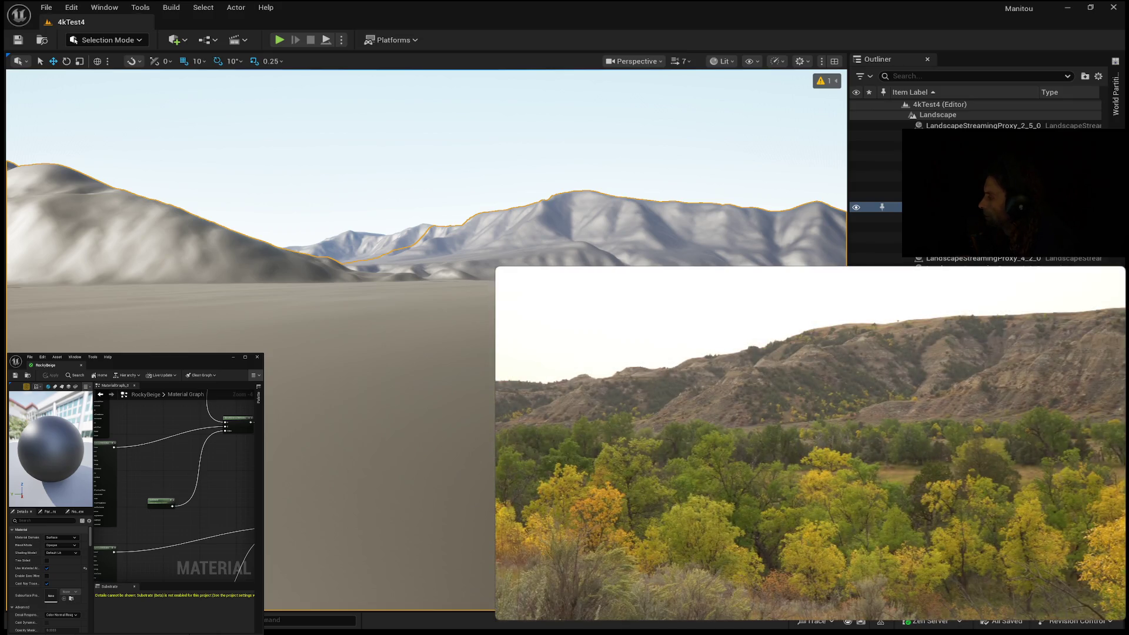
{"action": "mouse_move", "coordinate": [1003, 487]}
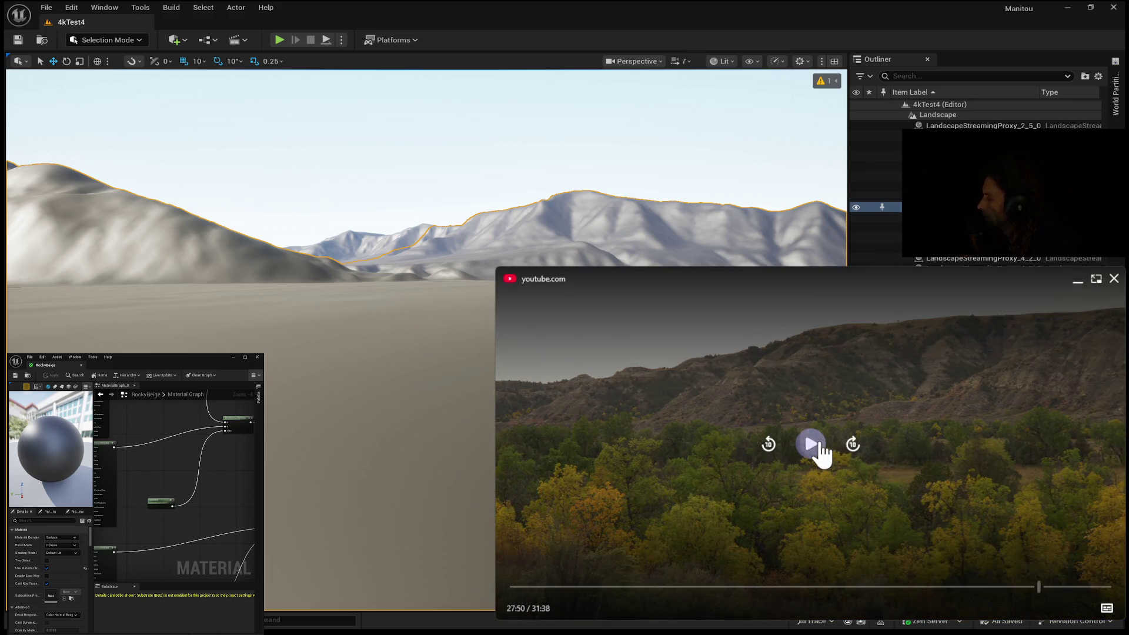
{"action": "left_click", "coordinate": [819, 447]}
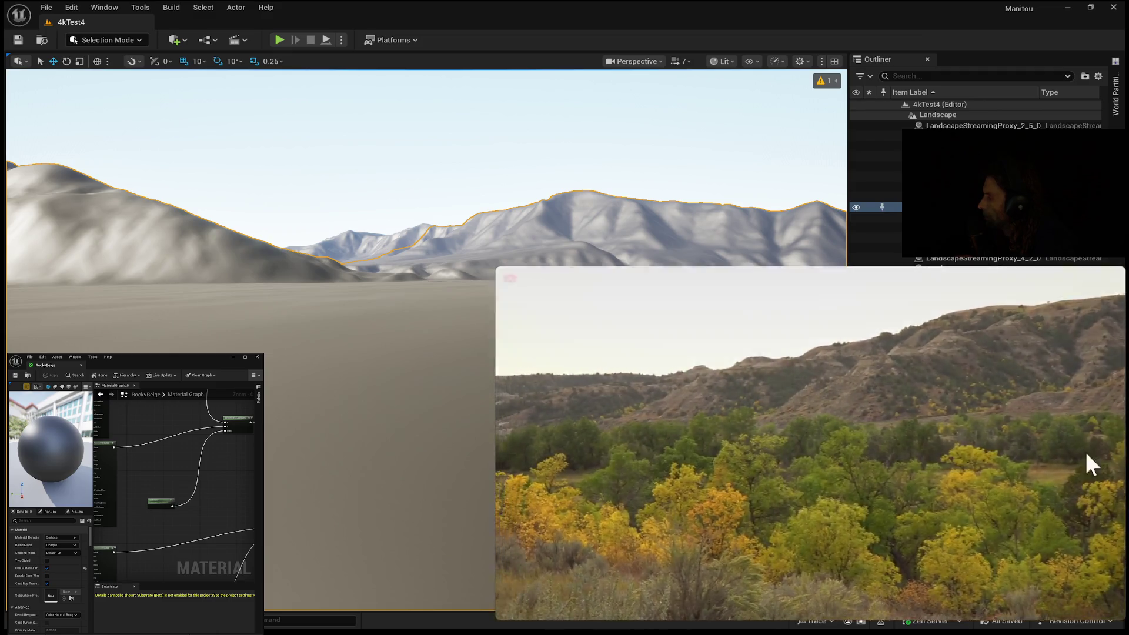
{"action": "mouse_move", "coordinate": [934, 448]}
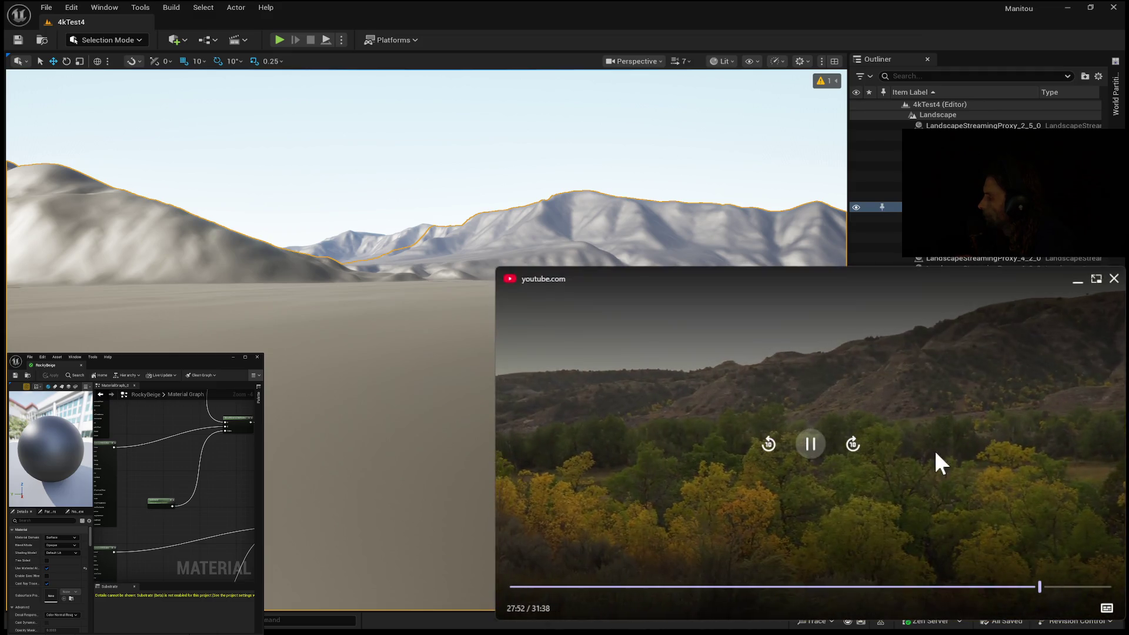
Watch on from 27:59, pausing on the badlands overlook, until the 28:18 road drive
{"action": "left_click", "coordinate": [812, 447]}
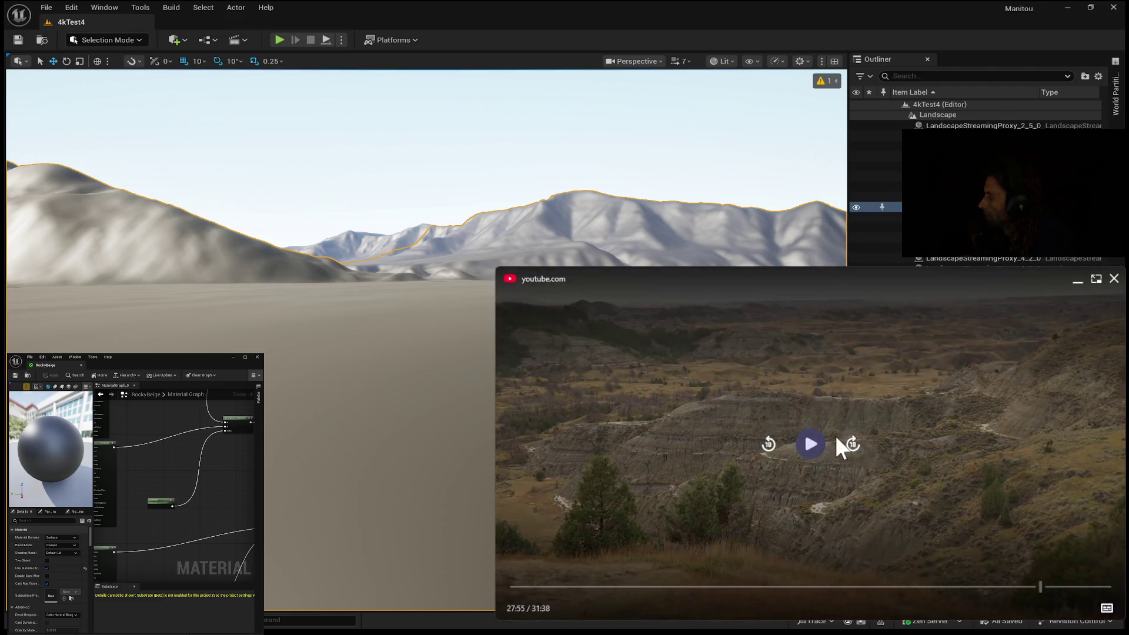
{"action": "left_click", "coordinate": [813, 445]}
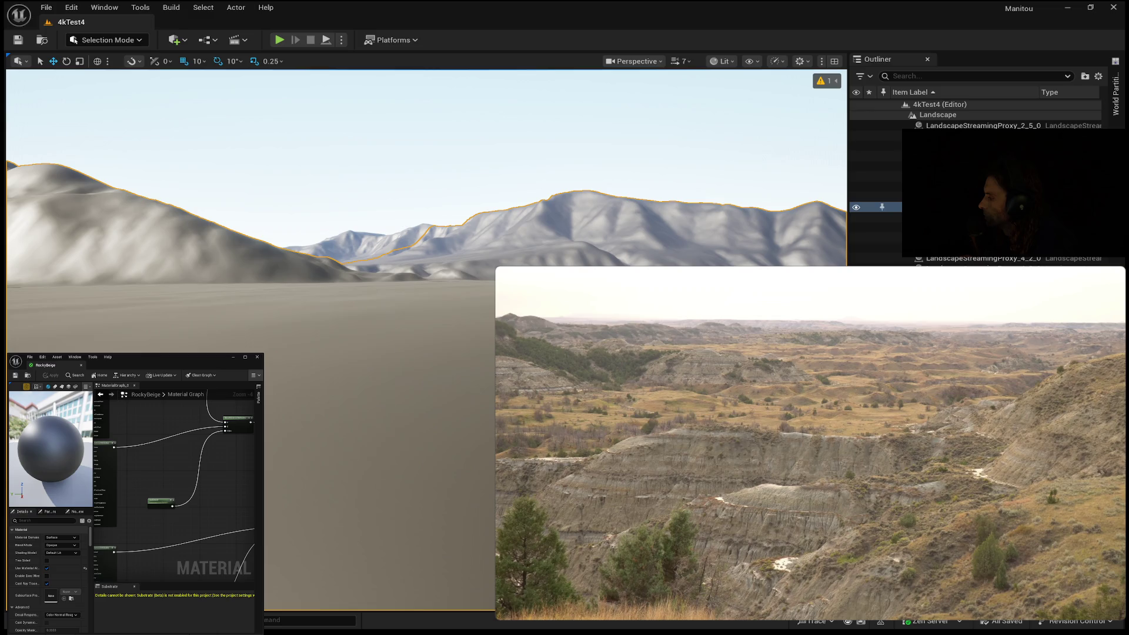
{"action": "mouse_move", "coordinate": [970, 479]}
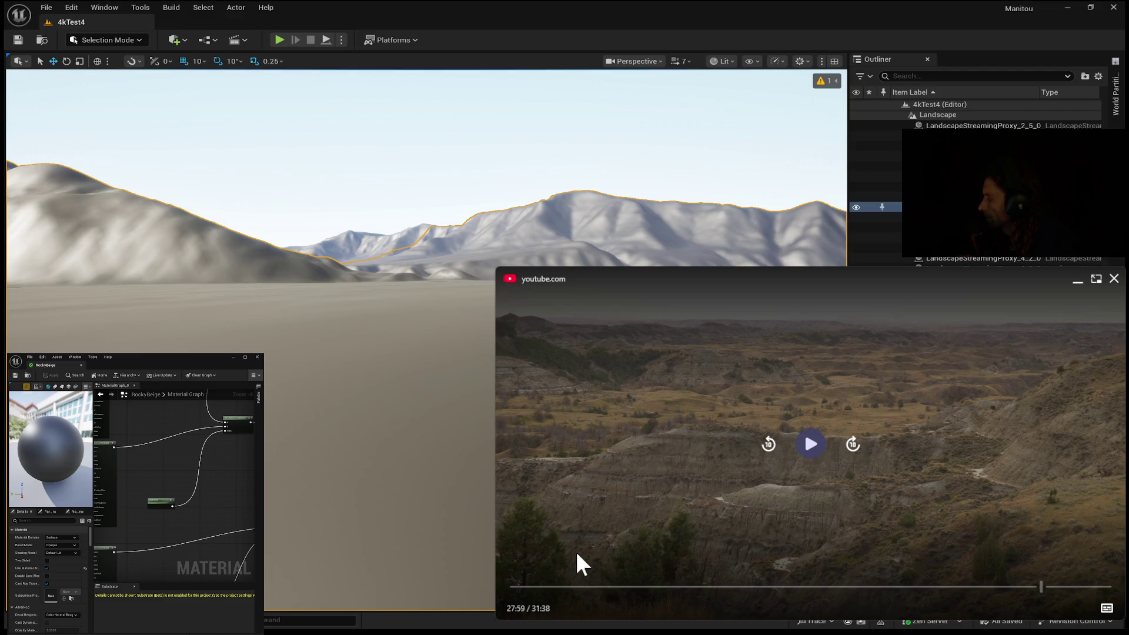
{"action": "left_click", "coordinate": [740, 563]}
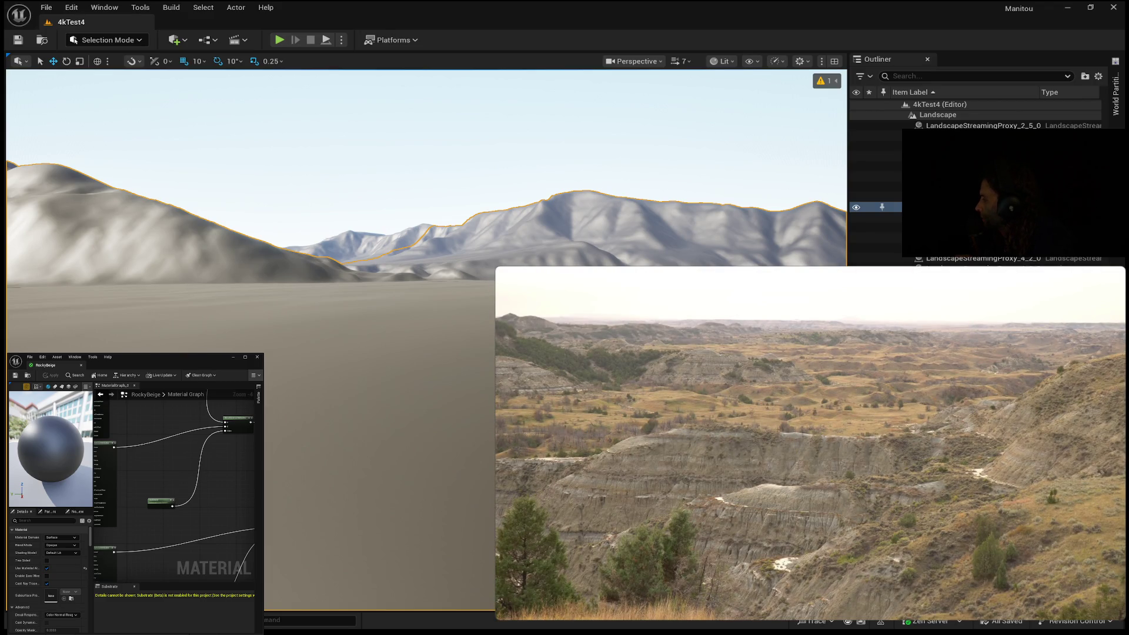
{"action": "left_click", "coordinate": [954, 442]}
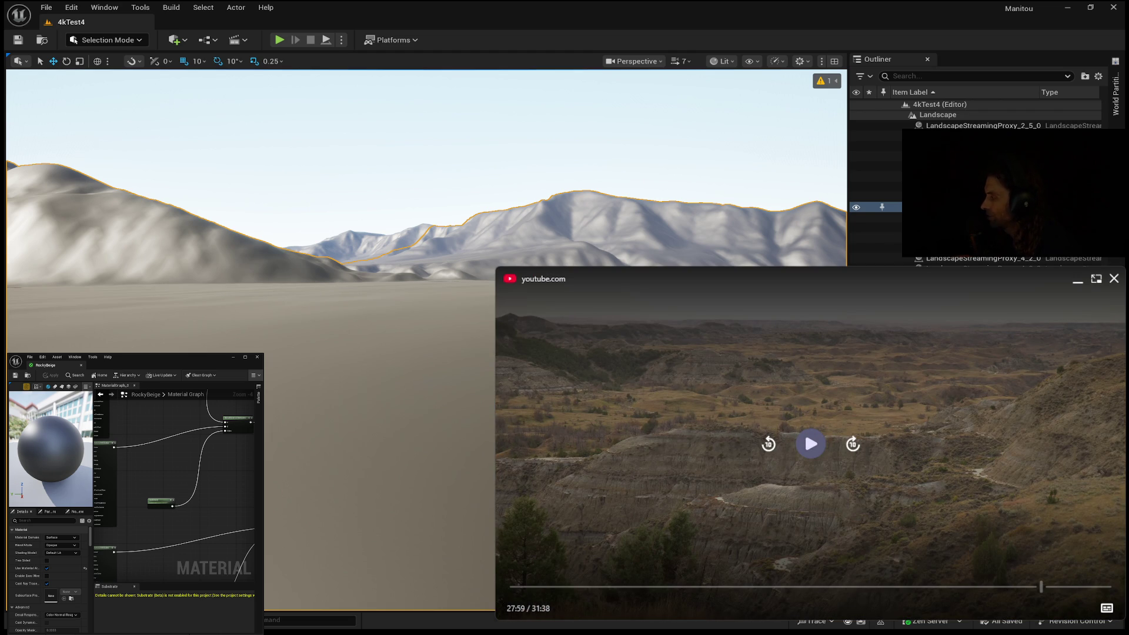
{"action": "left_click", "coordinate": [814, 450]}
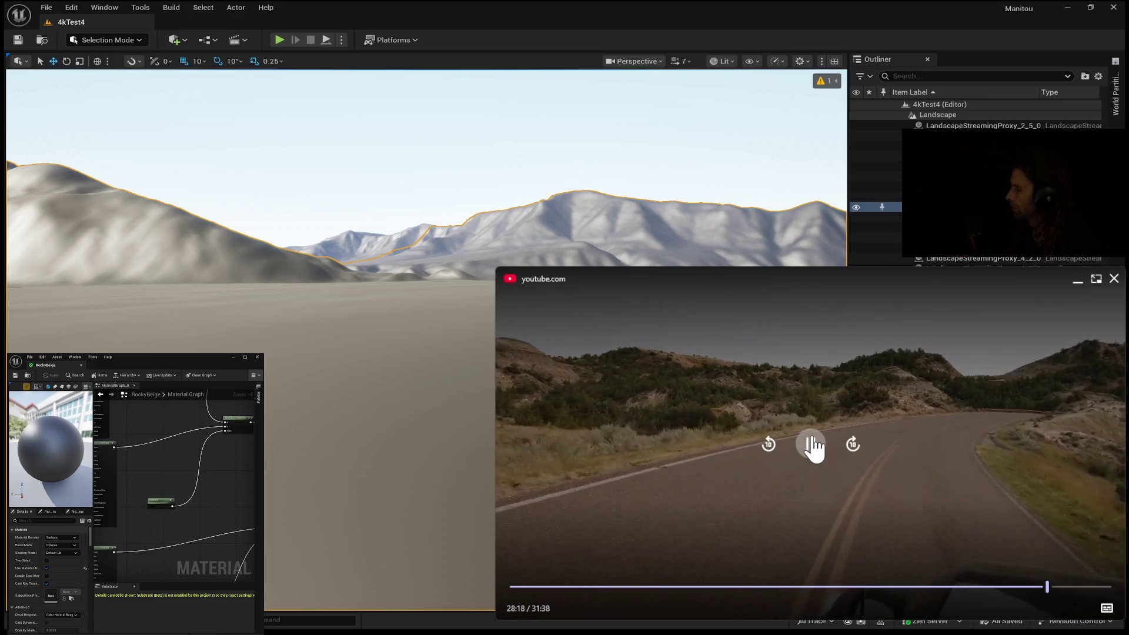
Rewind the road-drive footage 10 seconds and replay it on to 28:25
{"action": "left_click", "coordinate": [810, 449]}
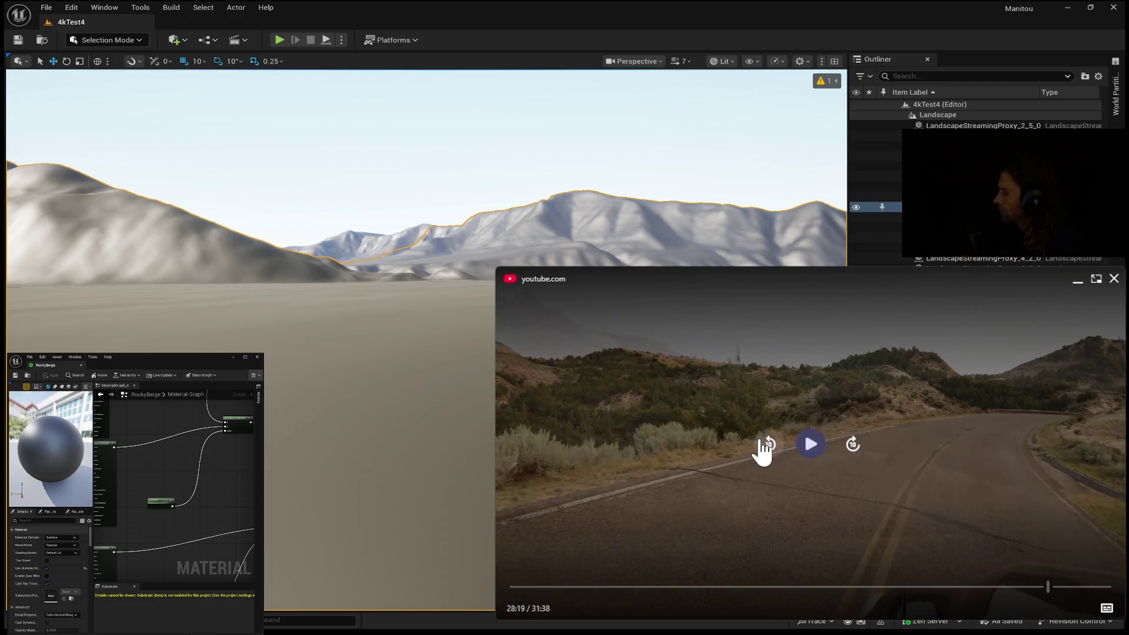
{"action": "left_click", "coordinate": [766, 445]}
{"action": "left_click", "coordinate": [809, 444]}
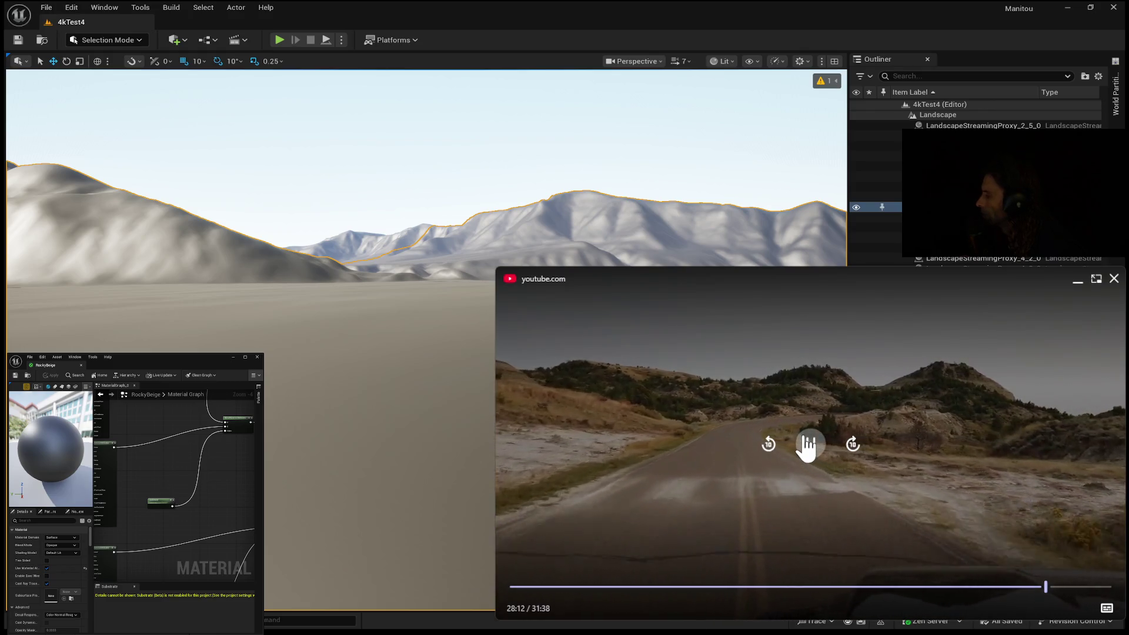
{"action": "left_click", "coordinate": [809, 448]}
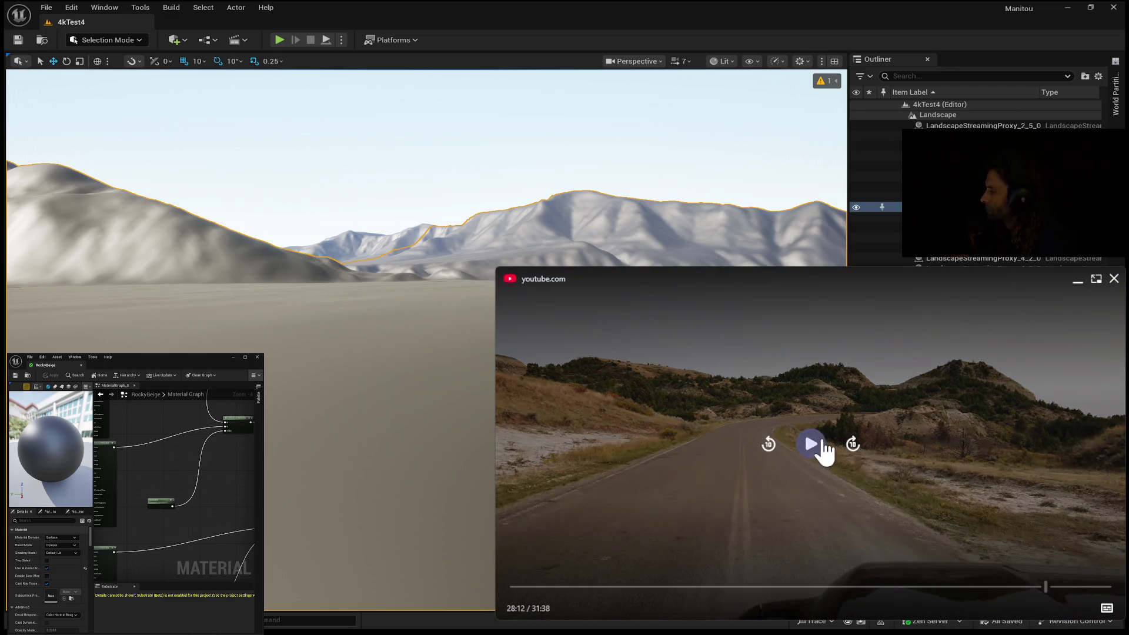
{"action": "left_click", "coordinate": [801, 444]}
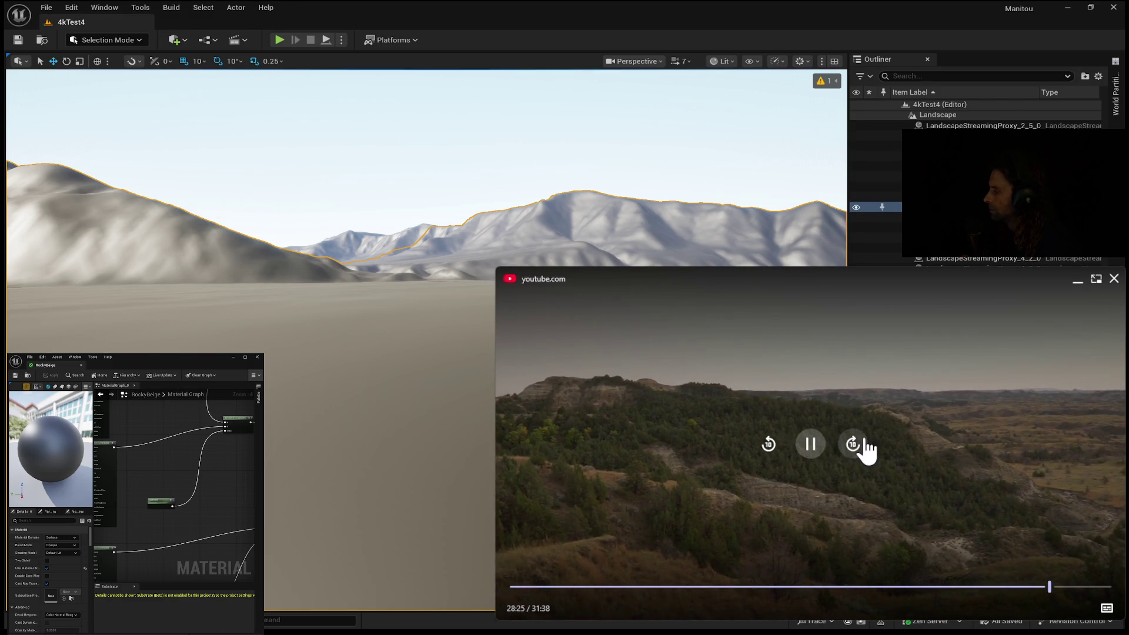
Skip ahead 10 seconds to the badlands overlook and play it past 28:42, pausing briefly
{"action": "left_click", "coordinate": [854, 446]}
{"action": "left_click", "coordinate": [809, 447]}
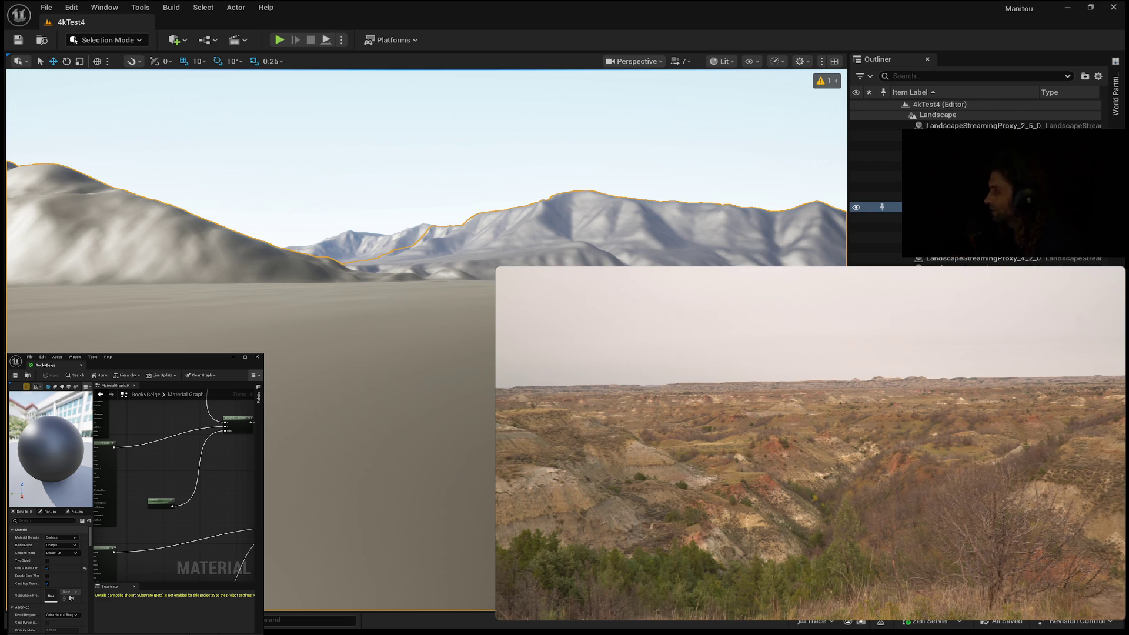
{"action": "mouse_move", "coordinate": [903, 324]}
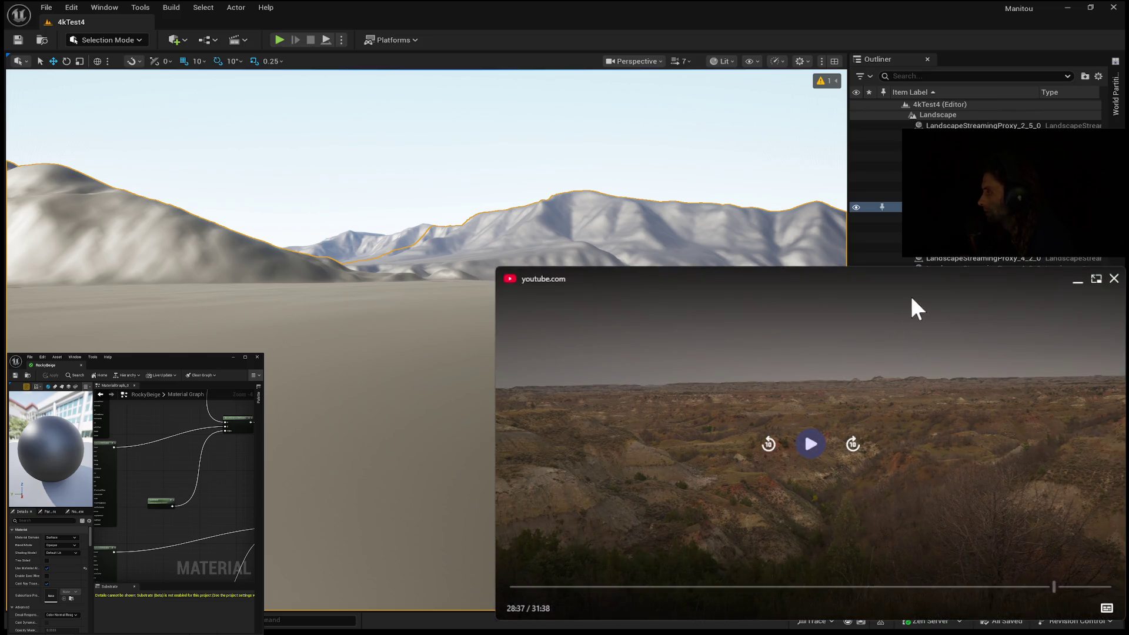
{"action": "left_click", "coordinate": [811, 446]}
{"action": "left_click", "coordinate": [811, 445]}
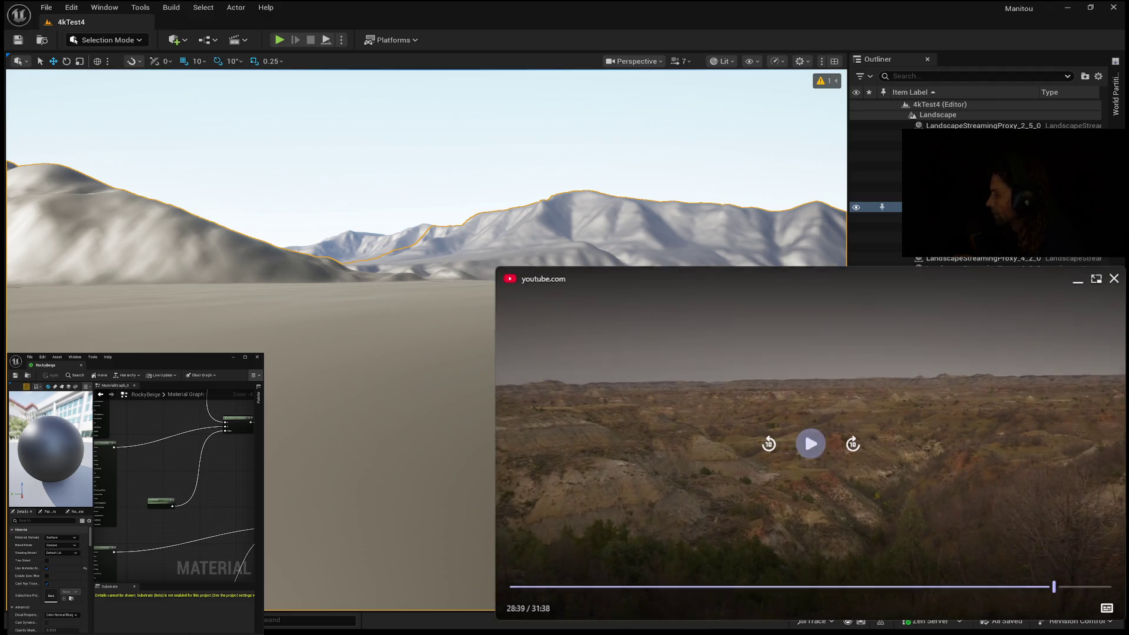
{"action": "mouse_move", "coordinate": [909, 446]}
{"action": "left_click", "coordinate": [811, 445]}
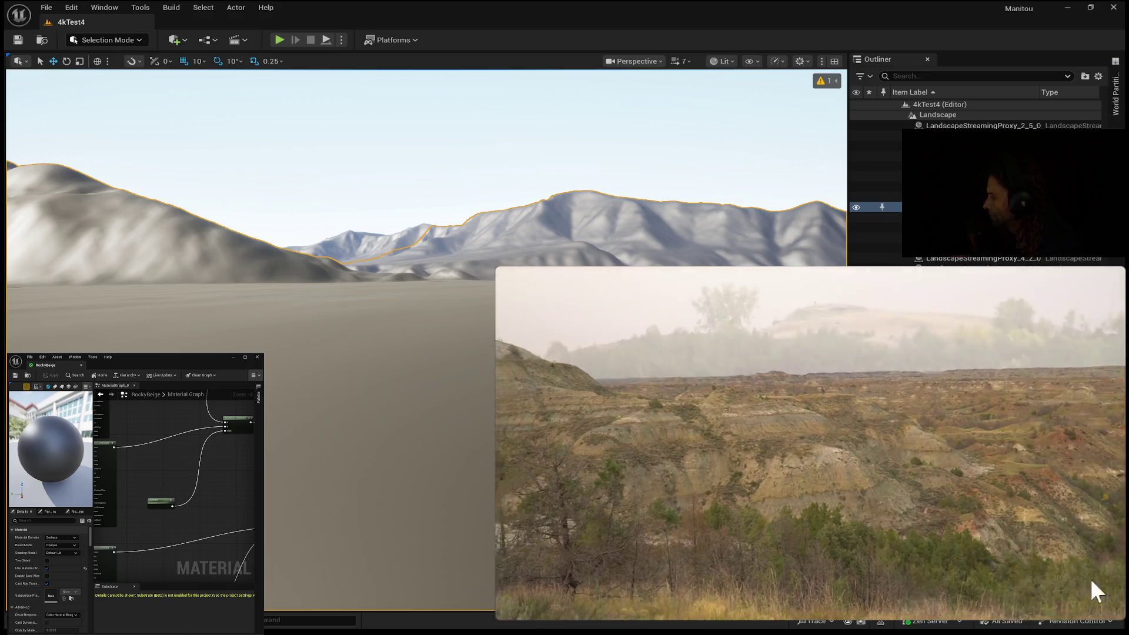
{"action": "mouse_move", "coordinate": [770, 464]}
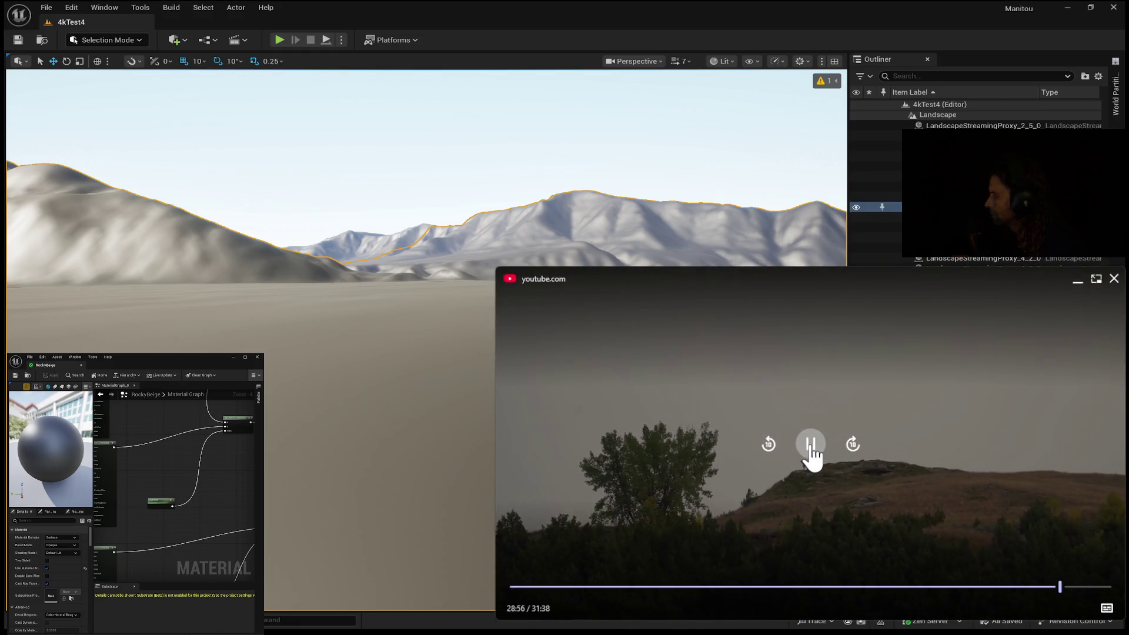
Pause at 28:58 on the hilltop hikers, then close the PiP player and browser window
{"action": "left_click", "coordinate": [810, 453]}
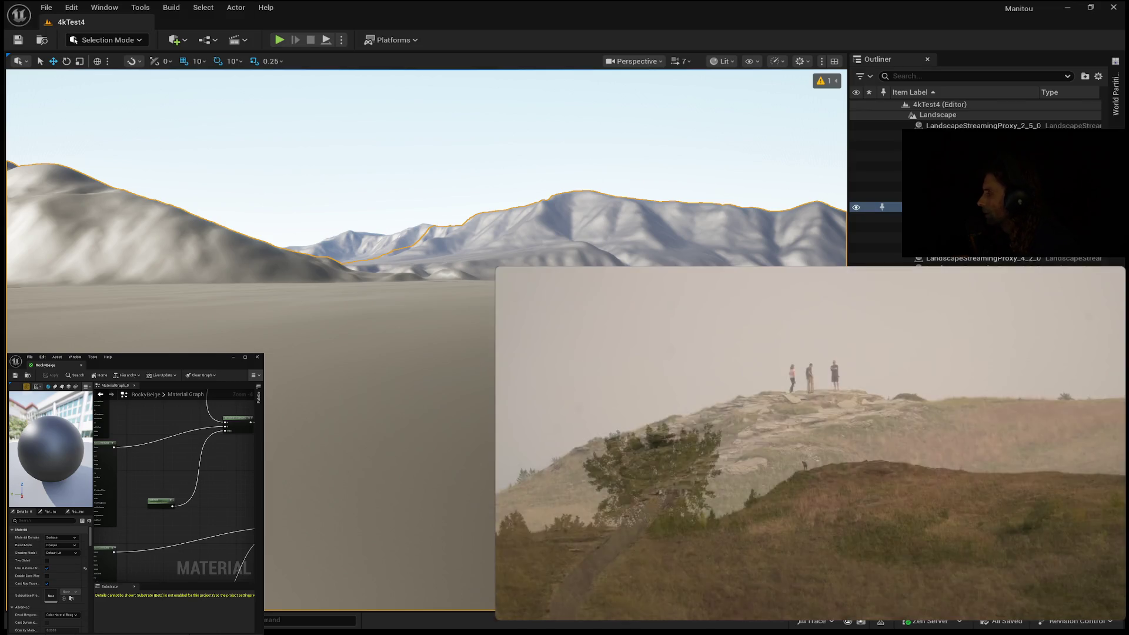
{"action": "mouse_move", "coordinate": [1112, 280]}
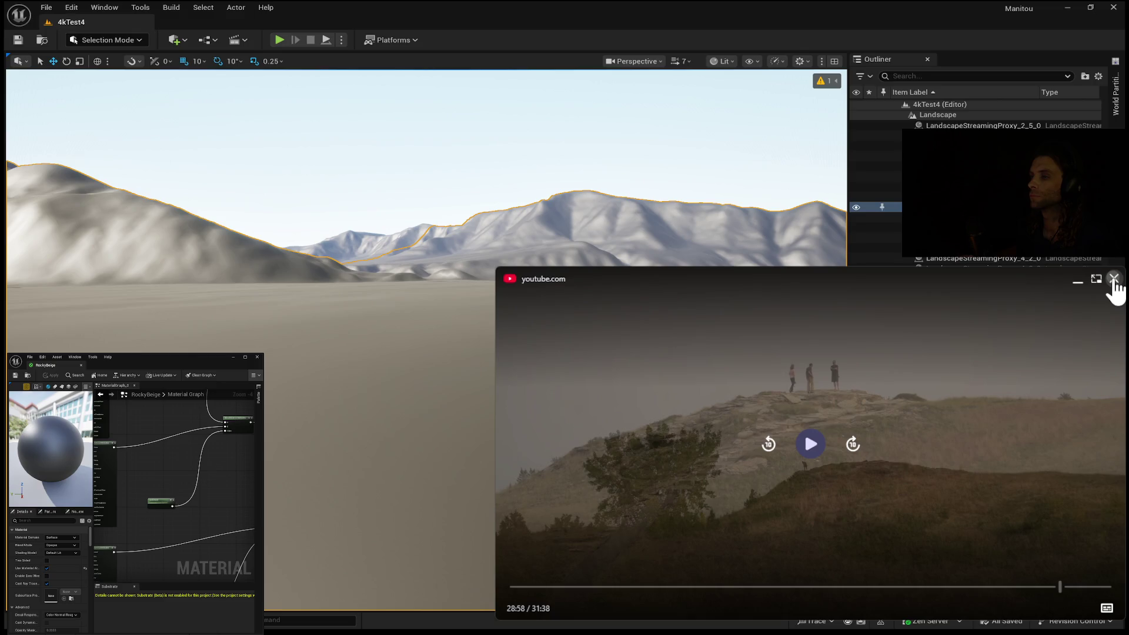
{"action": "left_click", "coordinate": [1113, 278]}
{"action": "key", "text": "super+Down"}
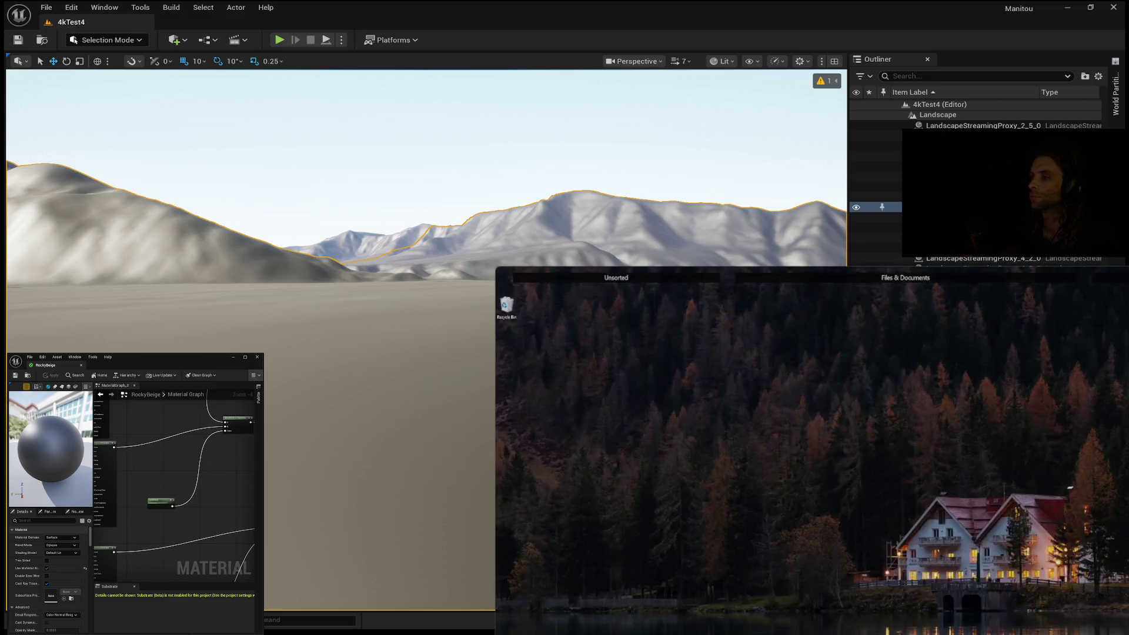
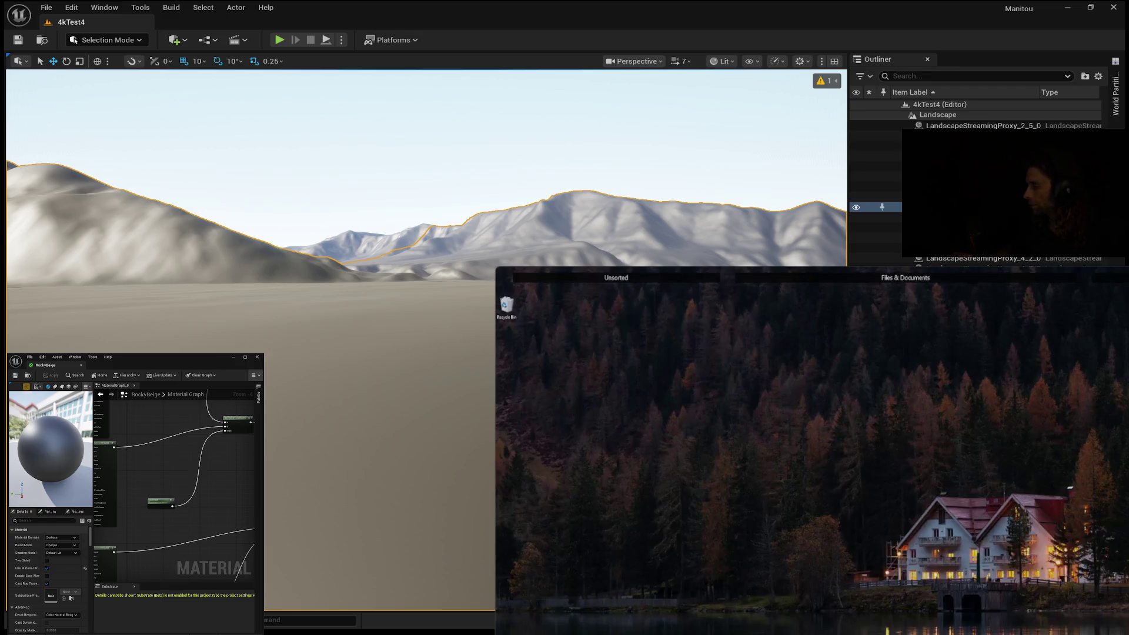
Play the Unreal landscape material tutorial in the floating YouTube player, then pause it
{"action": "mouse_move", "coordinate": [812, 451]}
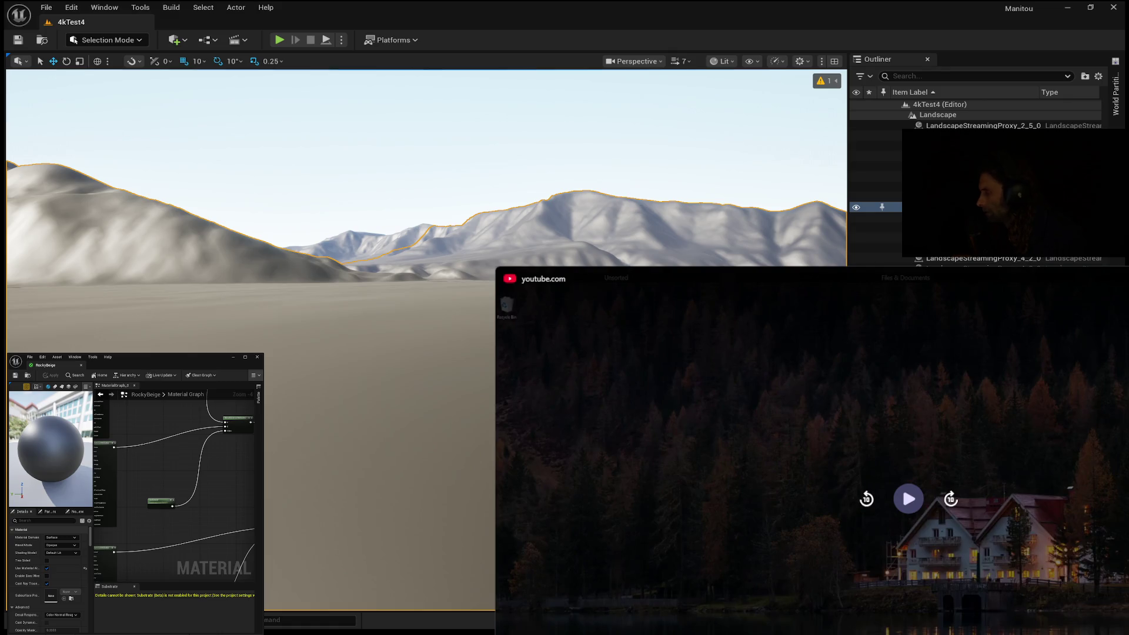
{"action": "left_click", "coordinate": [910, 499]}
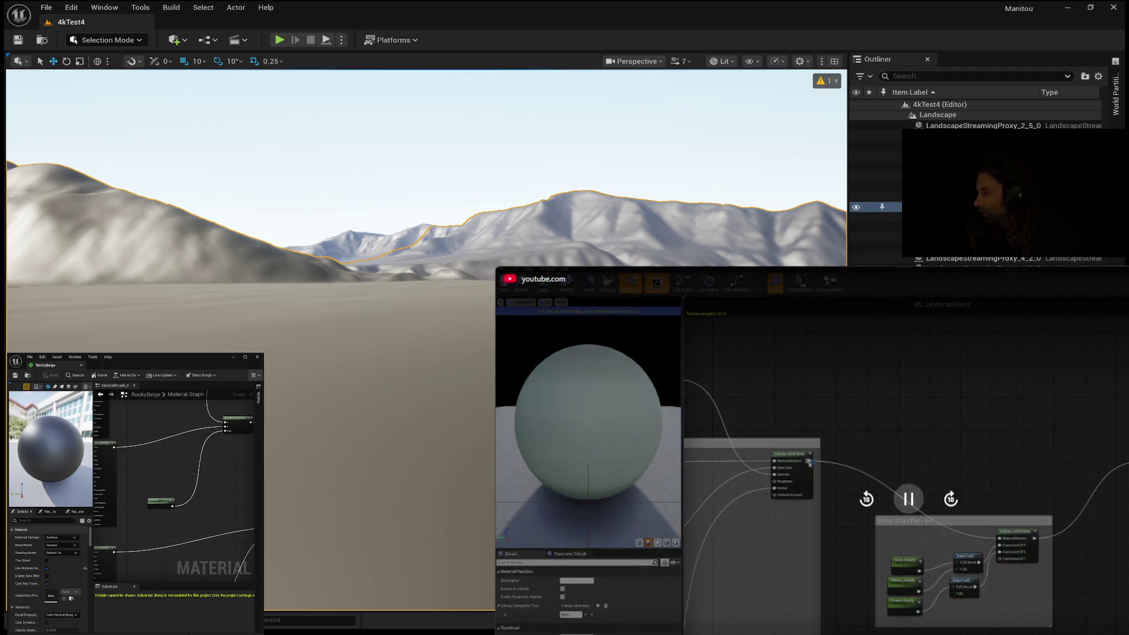
{"action": "left_click", "coordinate": [895, 504]}
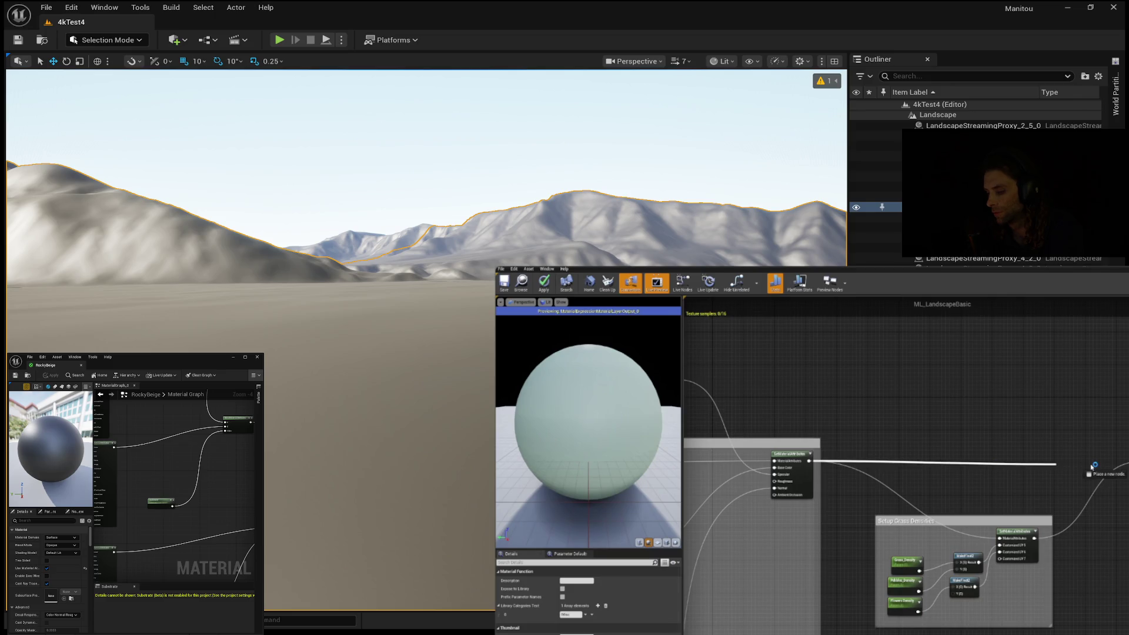
Let the tutorial play on through the ML_LandscapeBasic material layer graph
{"action": "mouse_move", "coordinate": [785, 633]}
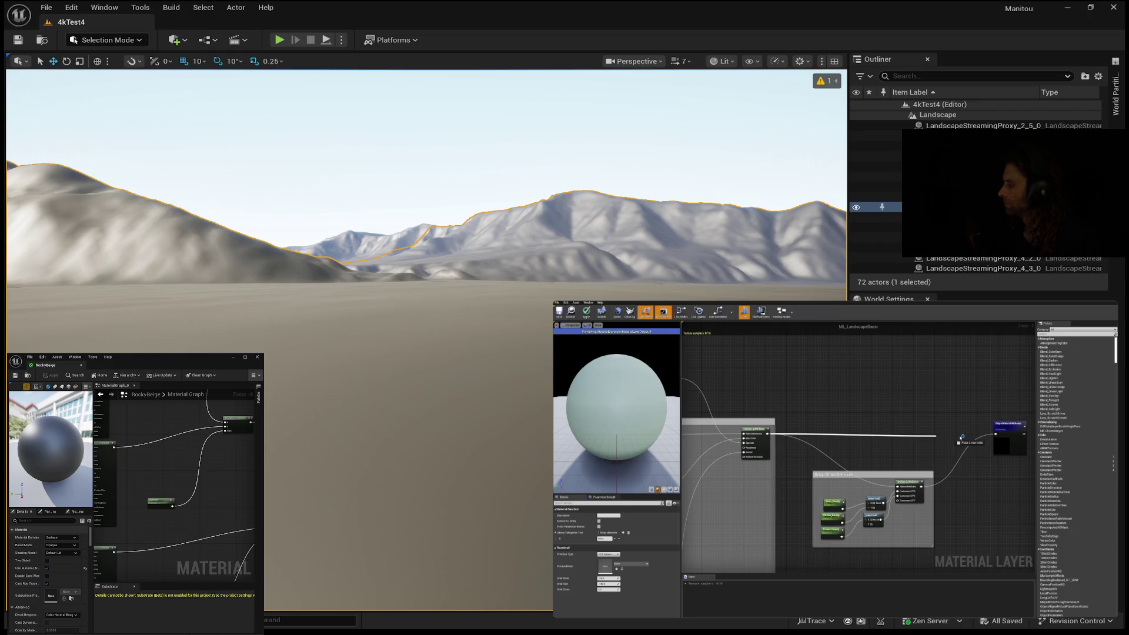
Let the tutorial continue to 2:10, where the layer's Texture Sample nodes appear
{"action": "mouse_move", "coordinate": [746, 450]}
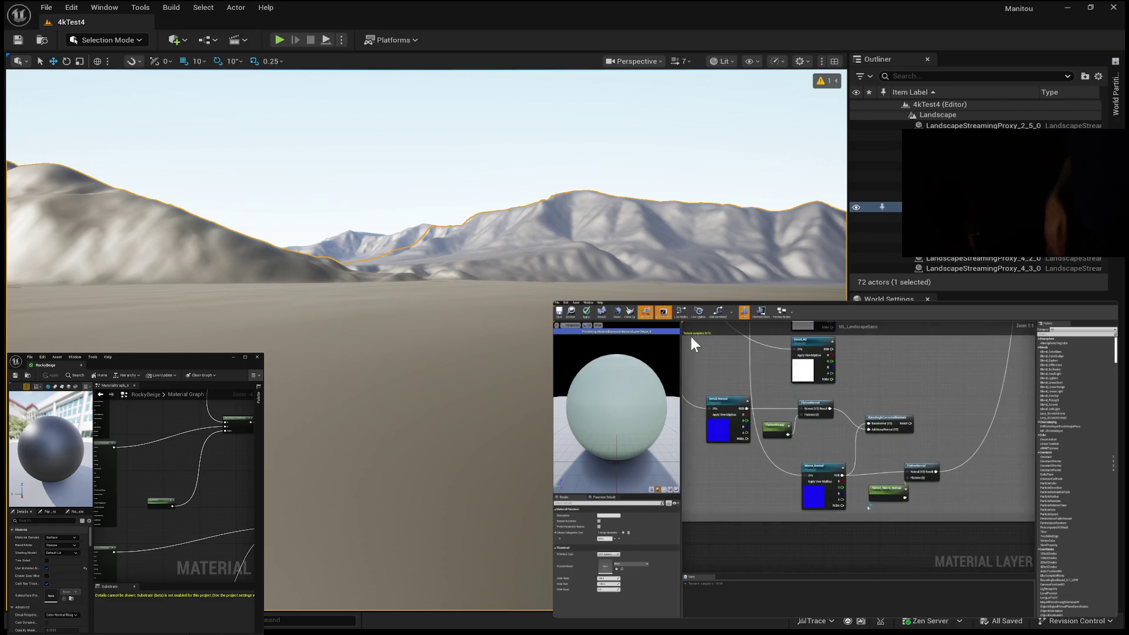
Pause and resume the tutorial, leaving it paused at 2:16 on the zoomed-out layer graph
{"action": "mouse_move", "coordinate": [940, 454]}
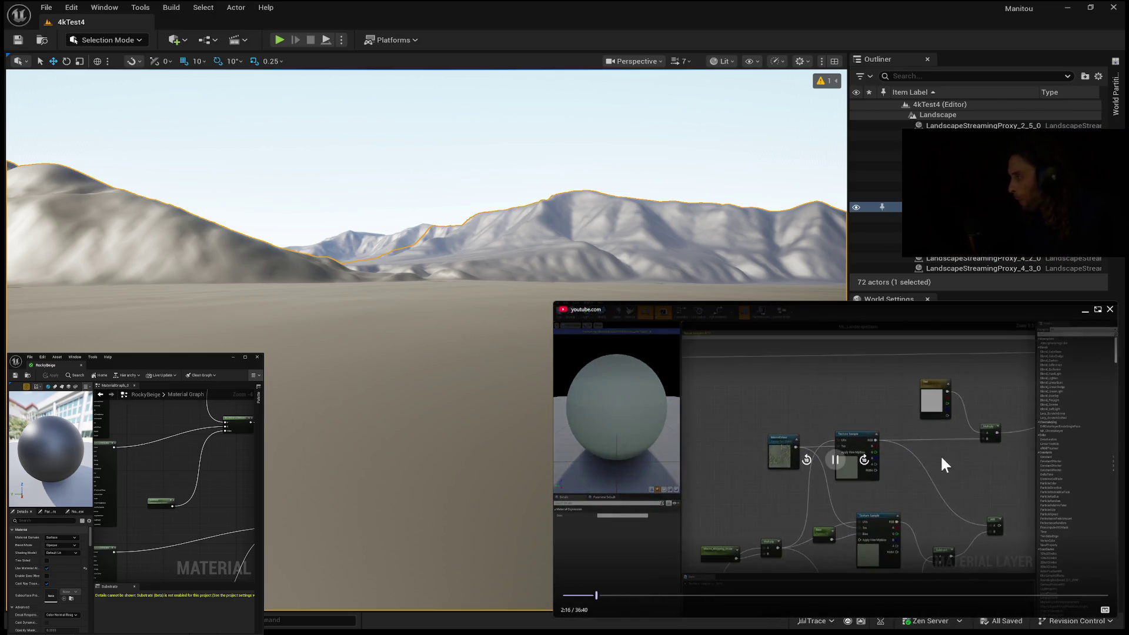
{"action": "left_click", "coordinate": [835, 459]}
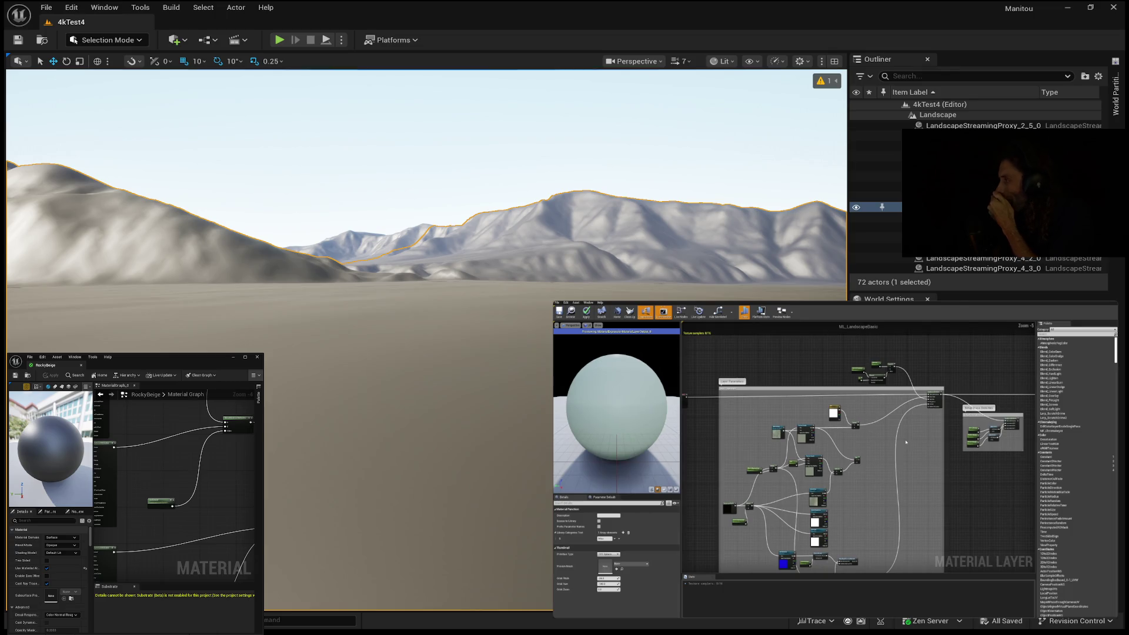
{"action": "left_click", "coordinate": [905, 441]}
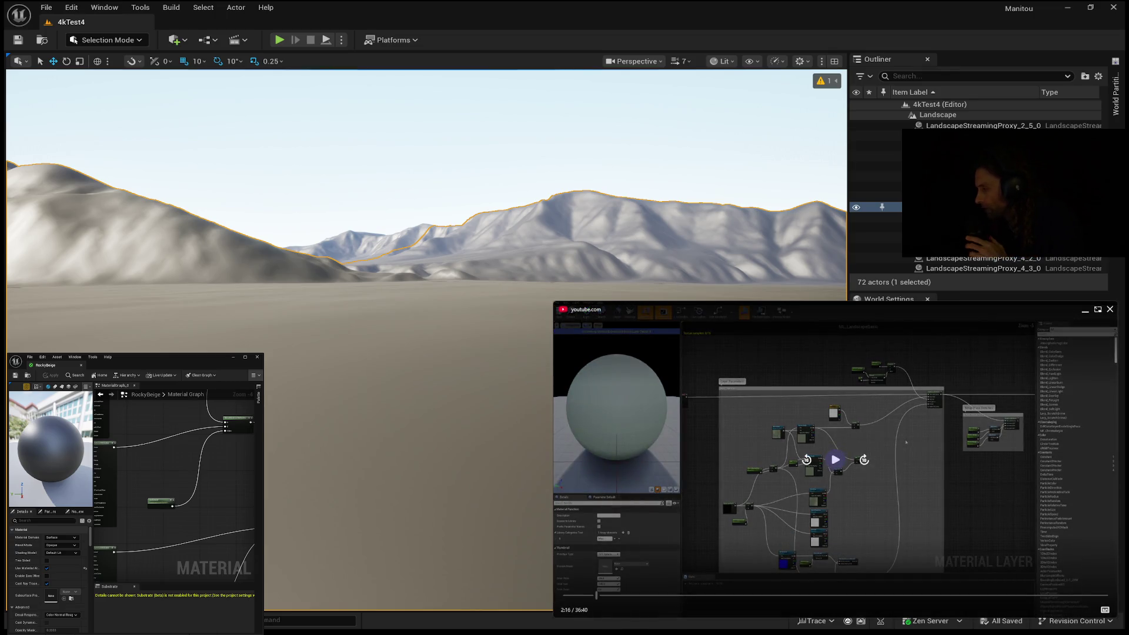
{"action": "left_click", "coordinate": [905, 442]}
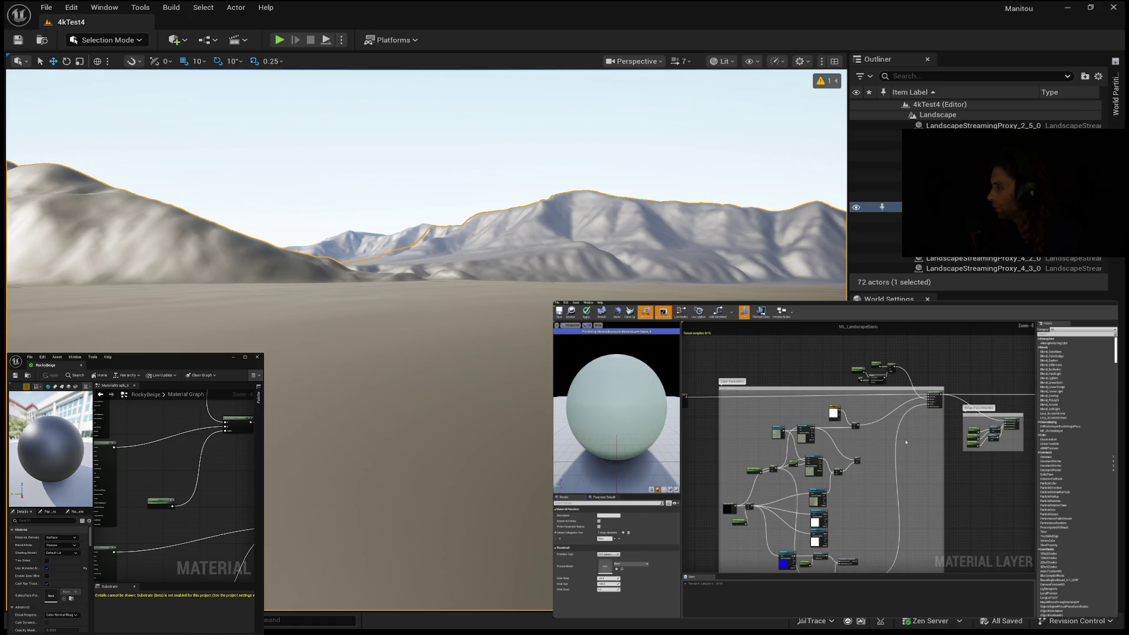
{"action": "mouse_move", "coordinate": [933, 390]}
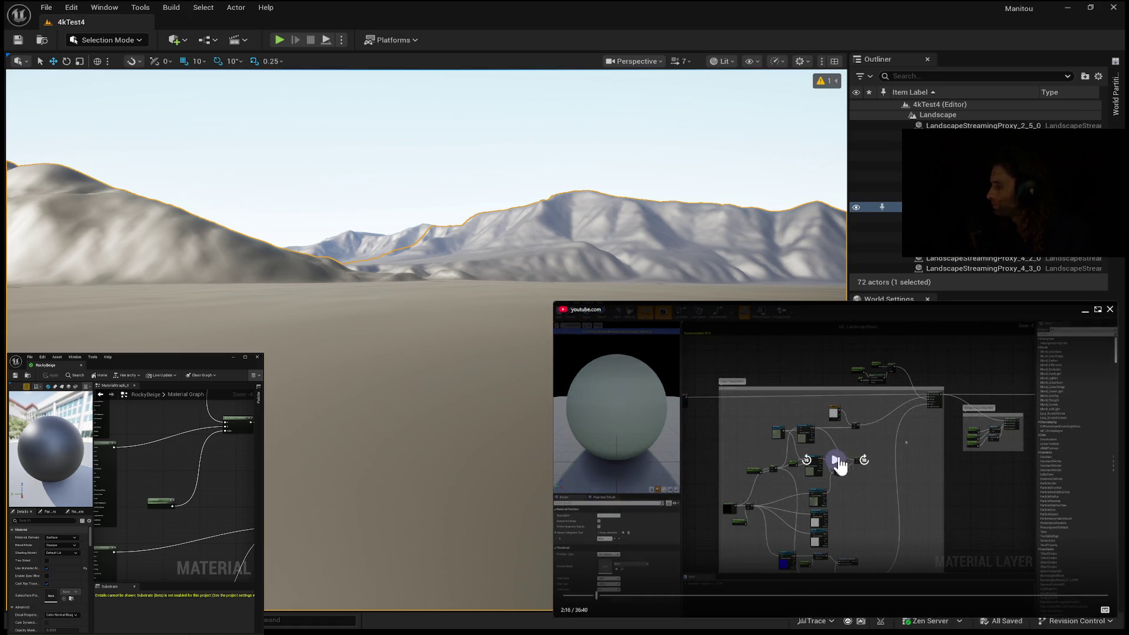
Resume the tutorial from 2:16 until it shows the folder of grayscale terrain layer images
{"action": "left_click", "coordinate": [836, 462]}
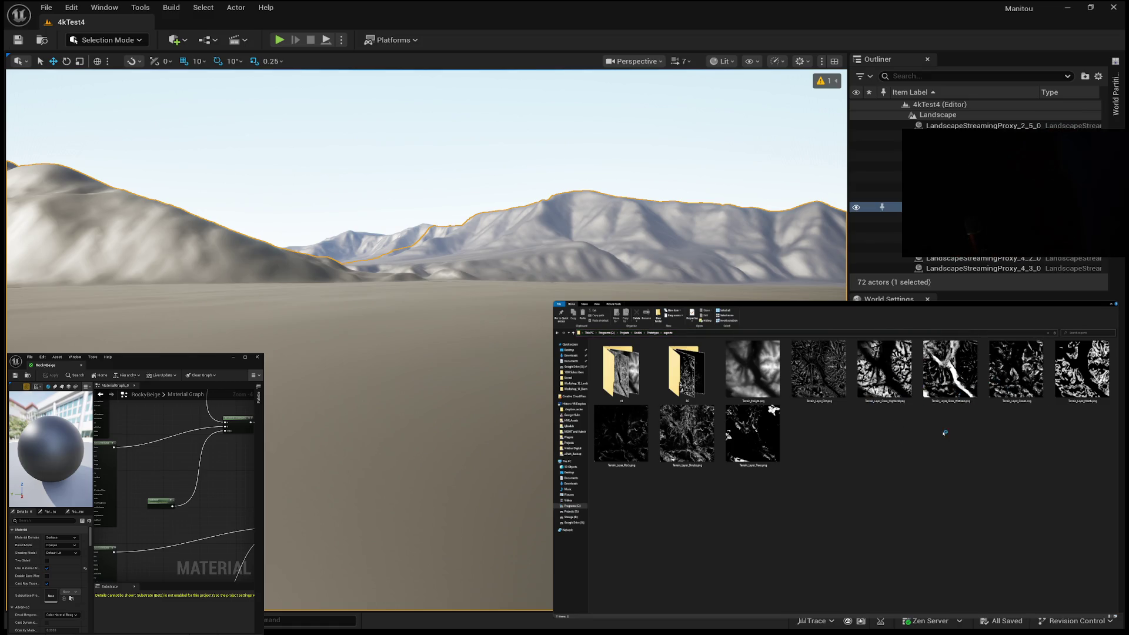
Browse the Dirt, Grass_Highland, Heath and Rock terrain layer mask images in Explorer
{"action": "left_click", "coordinate": [820, 385]}
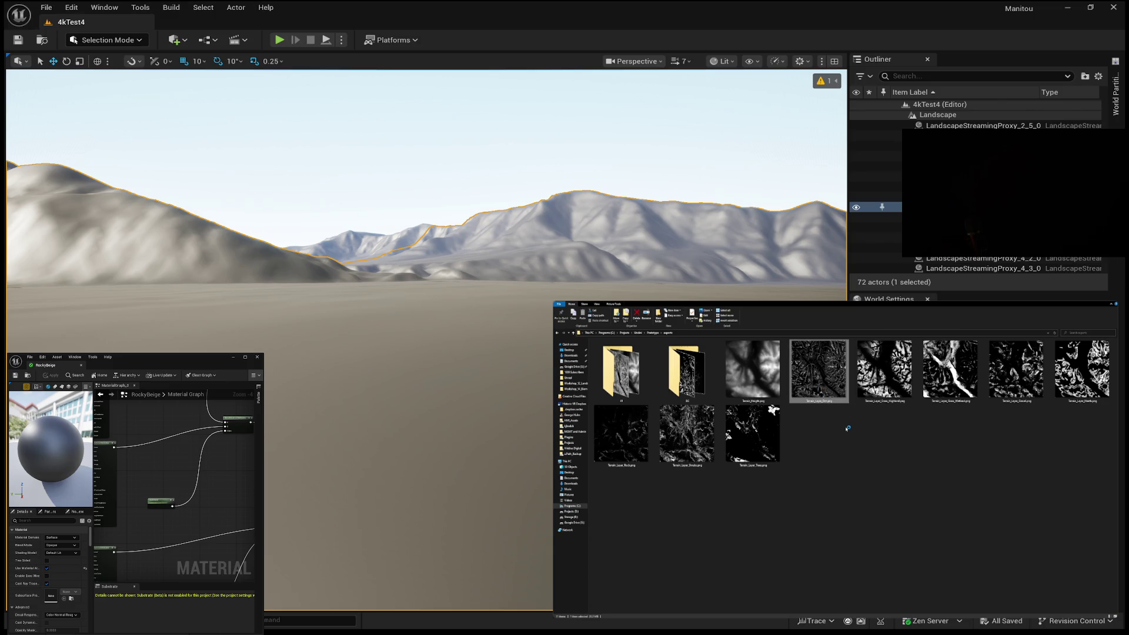
{"action": "left_click", "coordinate": [867, 388]}
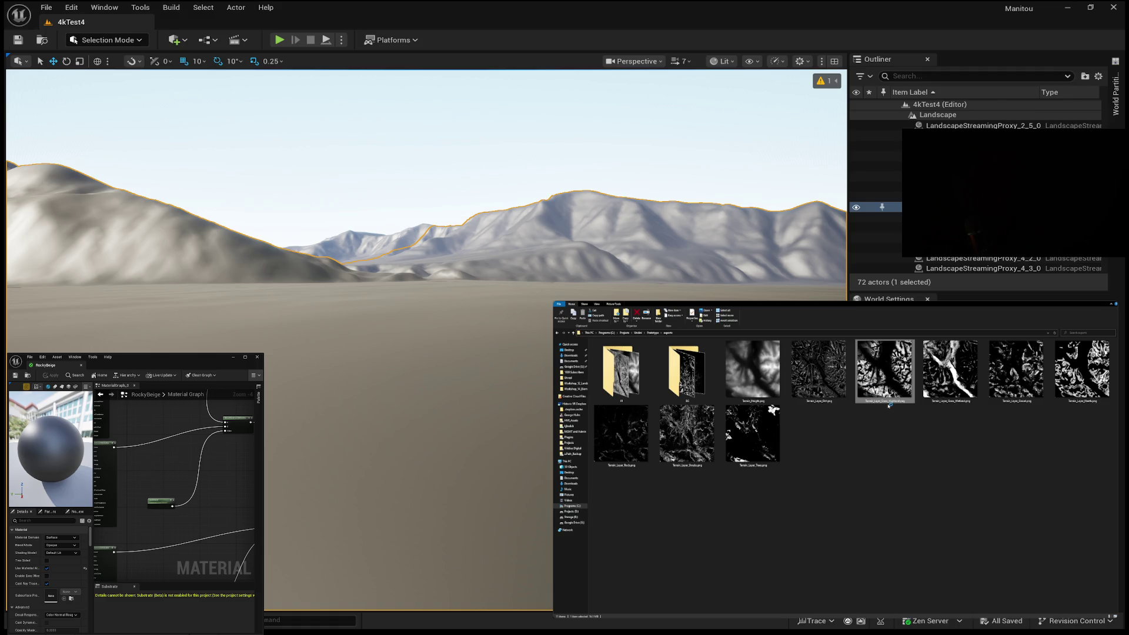
{"action": "key", "text": "Right"}
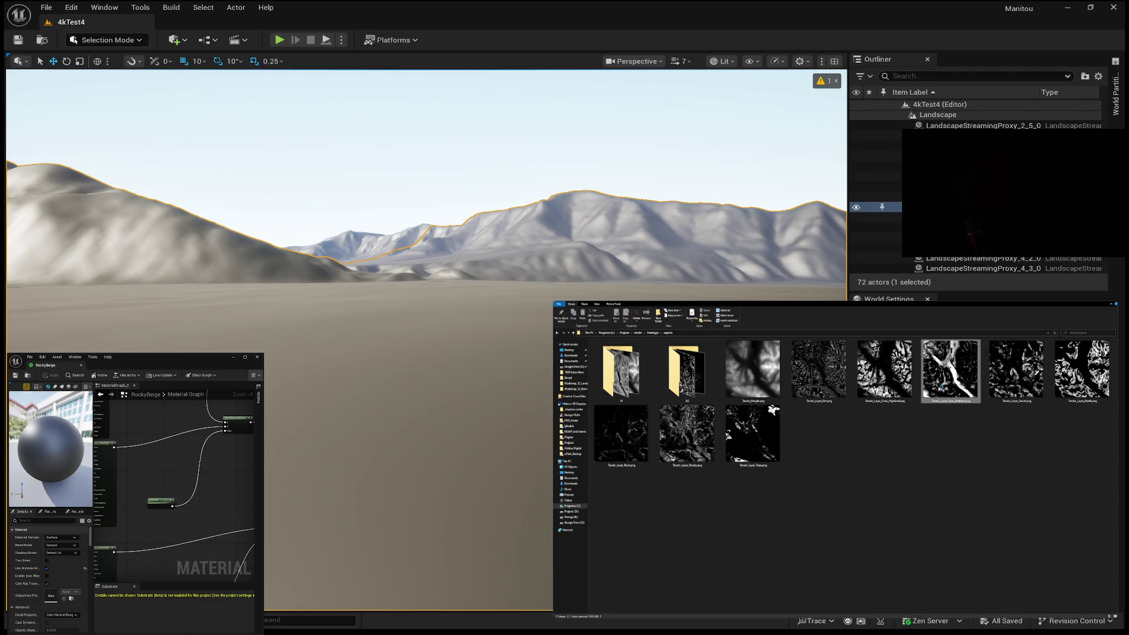
{"action": "key", "text": "Right"}
{"action": "key", "text": "Right"}
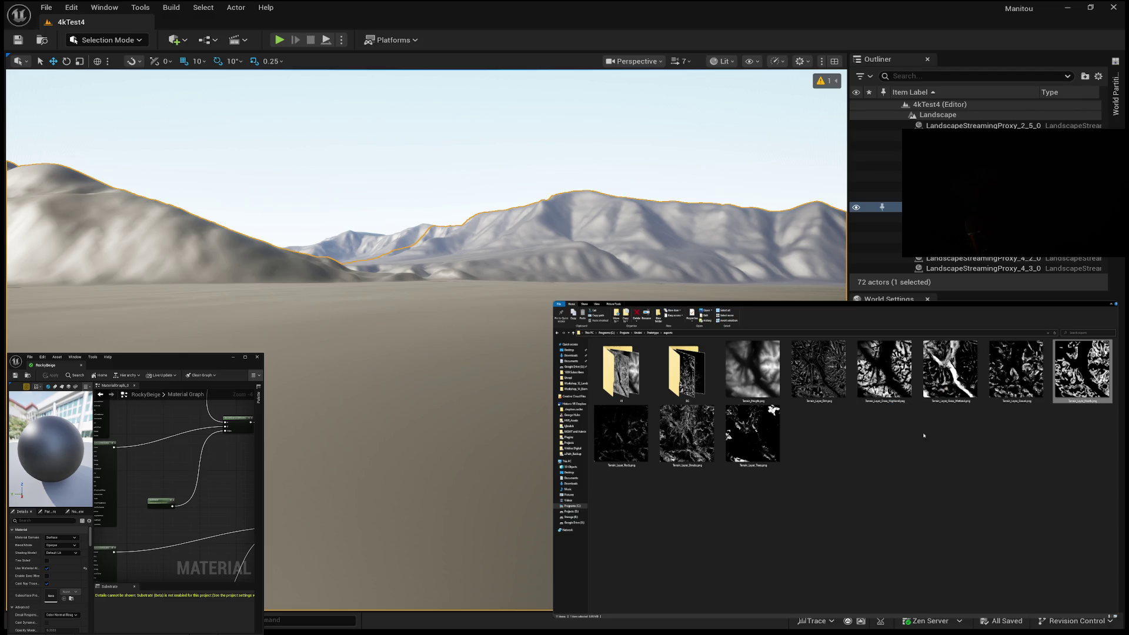
{"action": "key", "text": "Right"}
{"action": "left_click", "coordinate": [895, 464]}
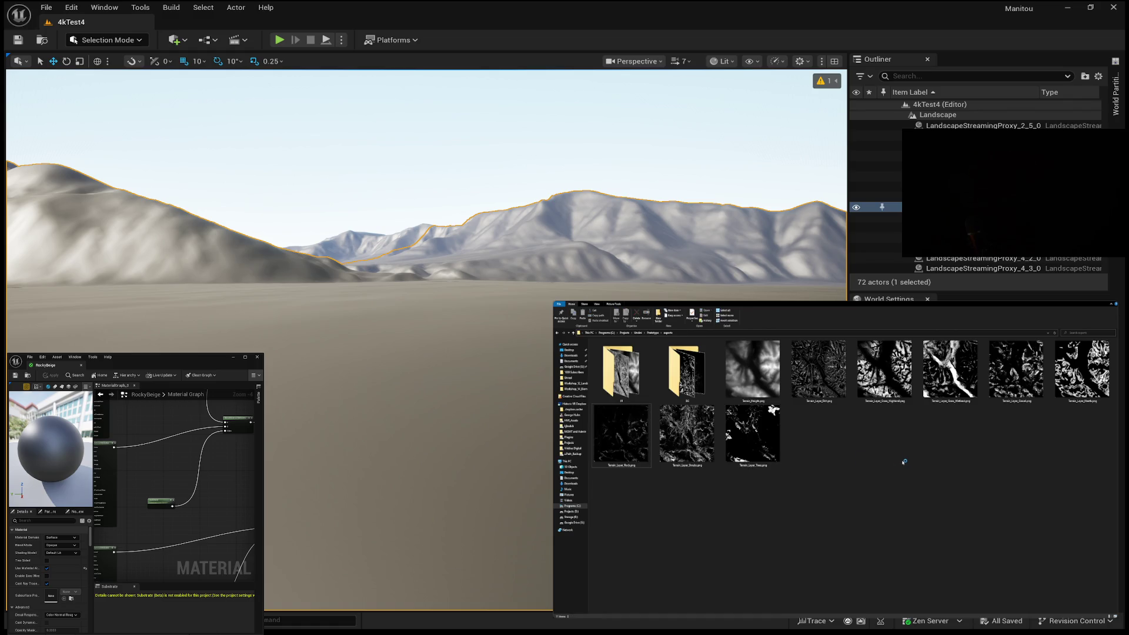
Multi-select the Dirt, Gravel and Heath masks, then bring the Unreal Editor forward
{"action": "left_click", "coordinate": [818, 371]}
{"action": "left_click", "coordinate": [1082, 371], "text": "ctrl"}
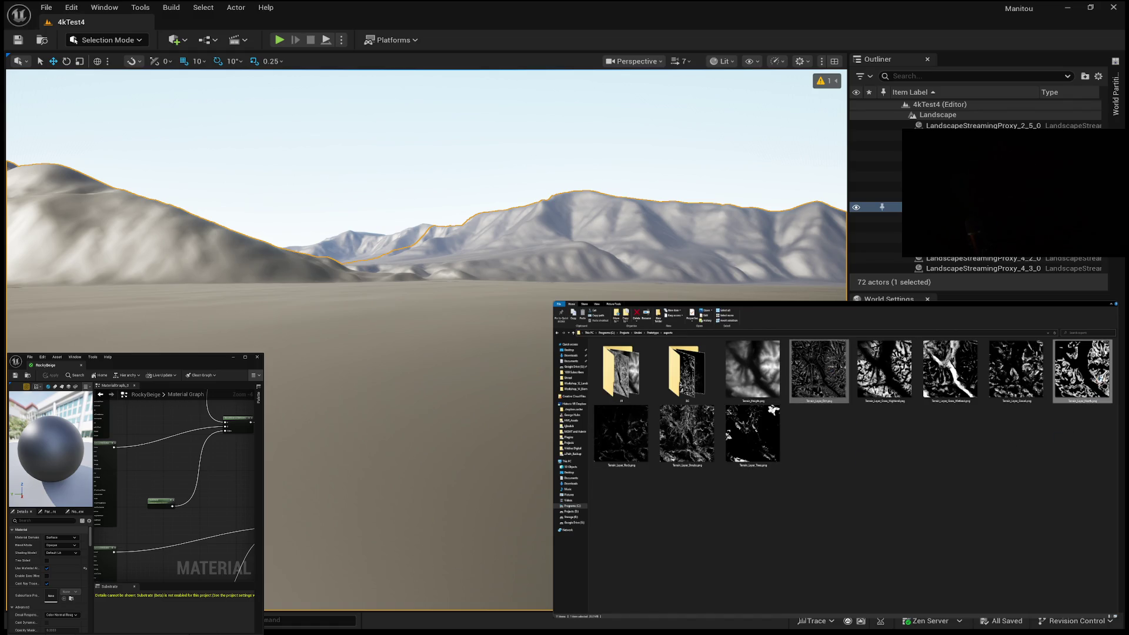
{"action": "left_click", "coordinate": [1016, 370], "text": "ctrl"}
{"action": "mouse_move", "coordinate": [797, 477]}
{"action": "left_mouse_down"}
{"action": "mouse_move", "coordinate": [779, 469]}
{"action": "mouse_move", "coordinate": [887, 440]}
{"action": "left_mouse_up"}
{"action": "key", "text": "alt+Tab"}
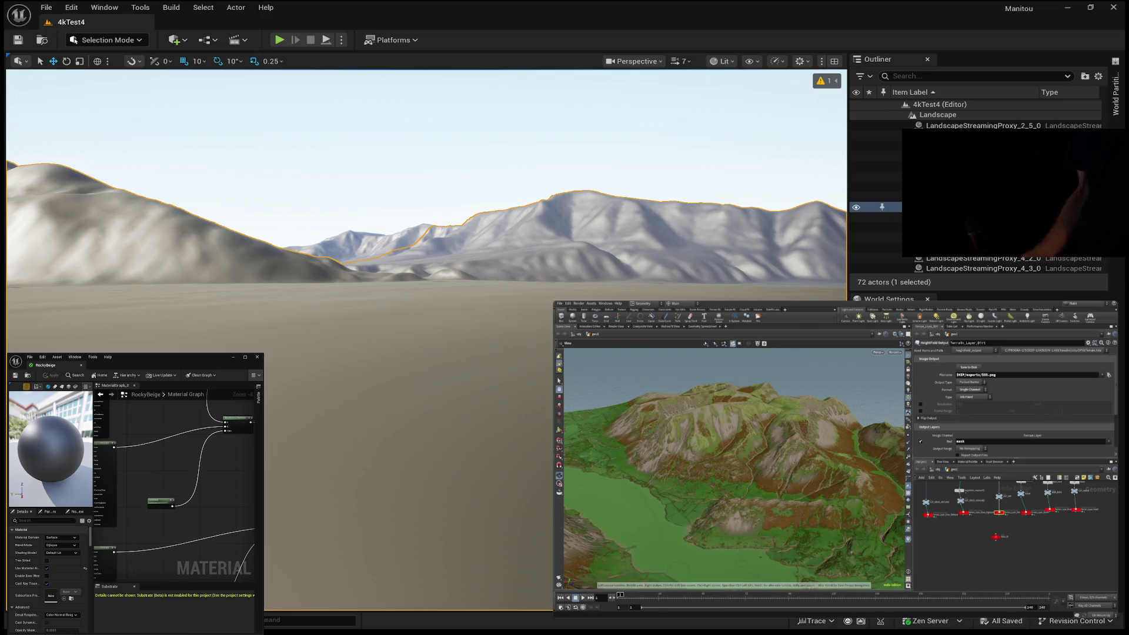
{"action": "left_click", "coordinate": [716, 608]}
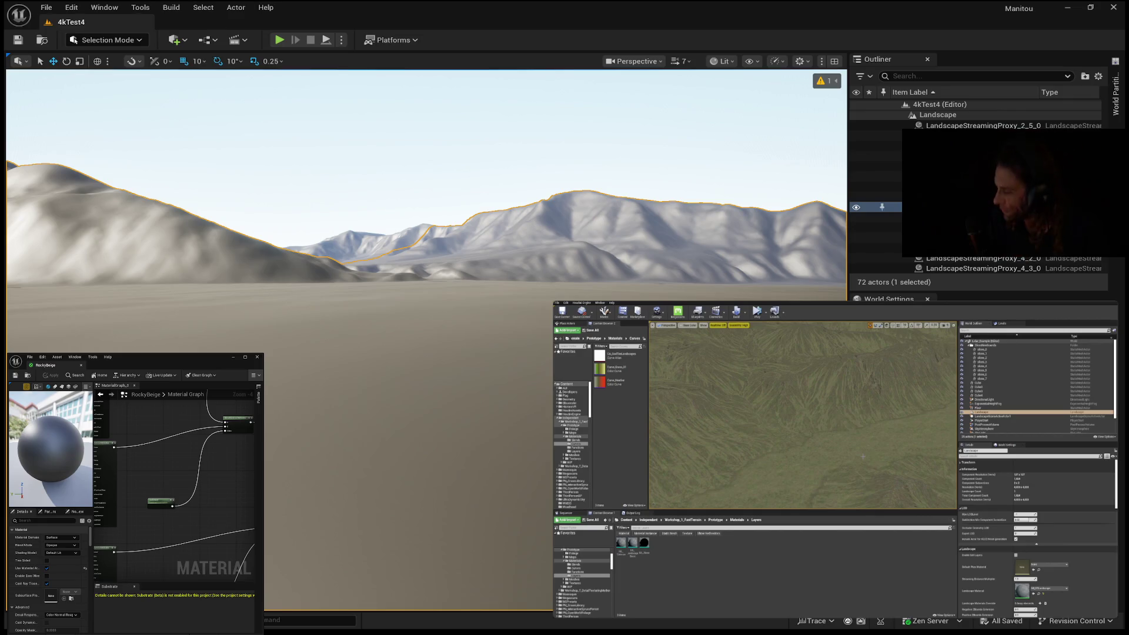
Enter Landscape mode with Shift+2, tilt the view, and show the Paint material layer list
{"action": "key", "text": "shift+2"}
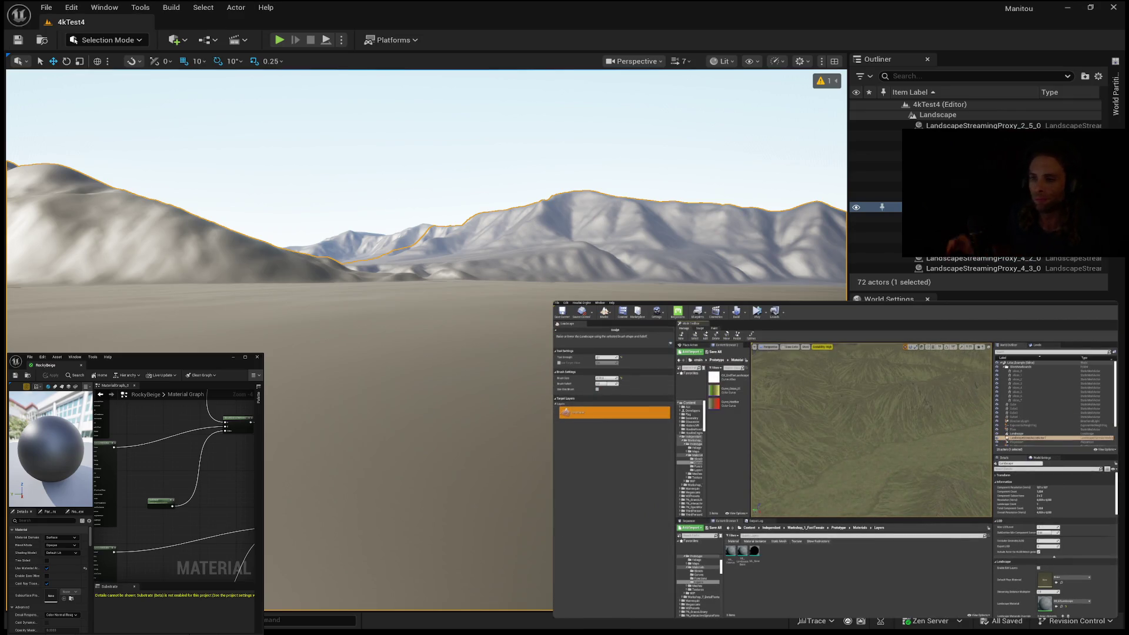
{"action": "left_click_drag", "start_coordinate": [860, 446], "coordinate": [845, 462]}
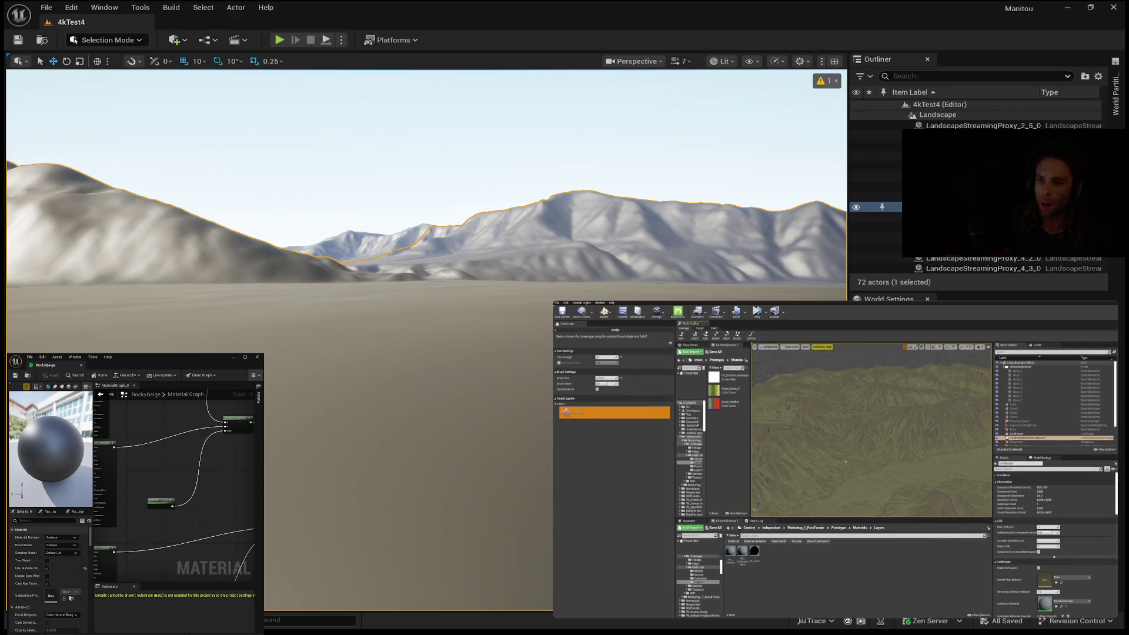
{"action": "left_click", "coordinate": [715, 330]}
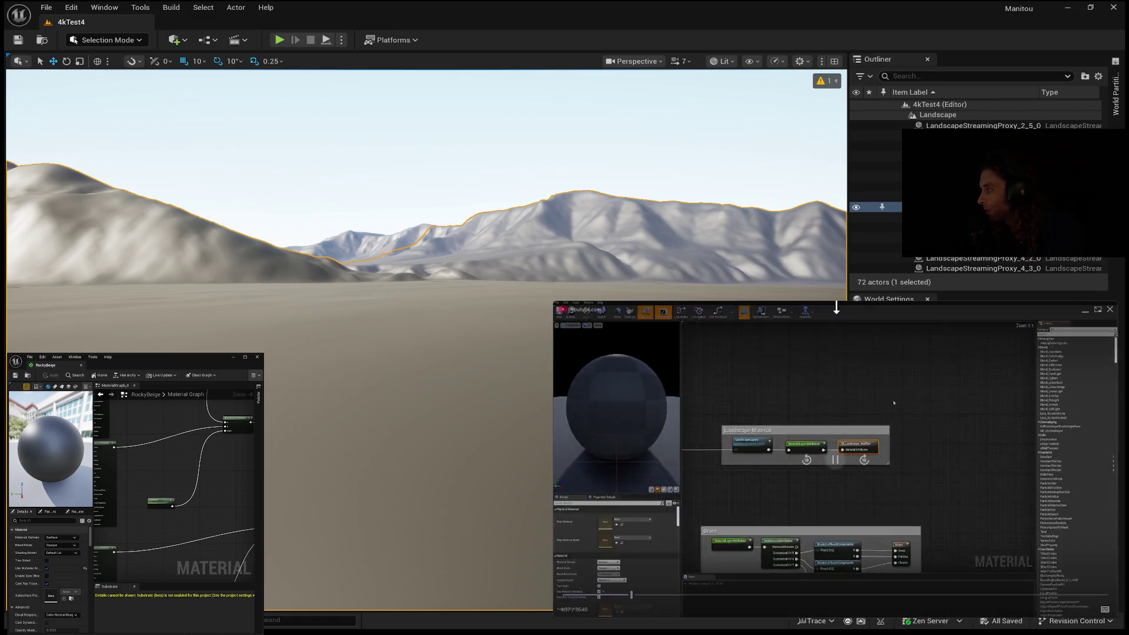
Pause the tutorial on the layer blend graph wired through to the material output
{"action": "left_click", "coordinate": [834, 460]}
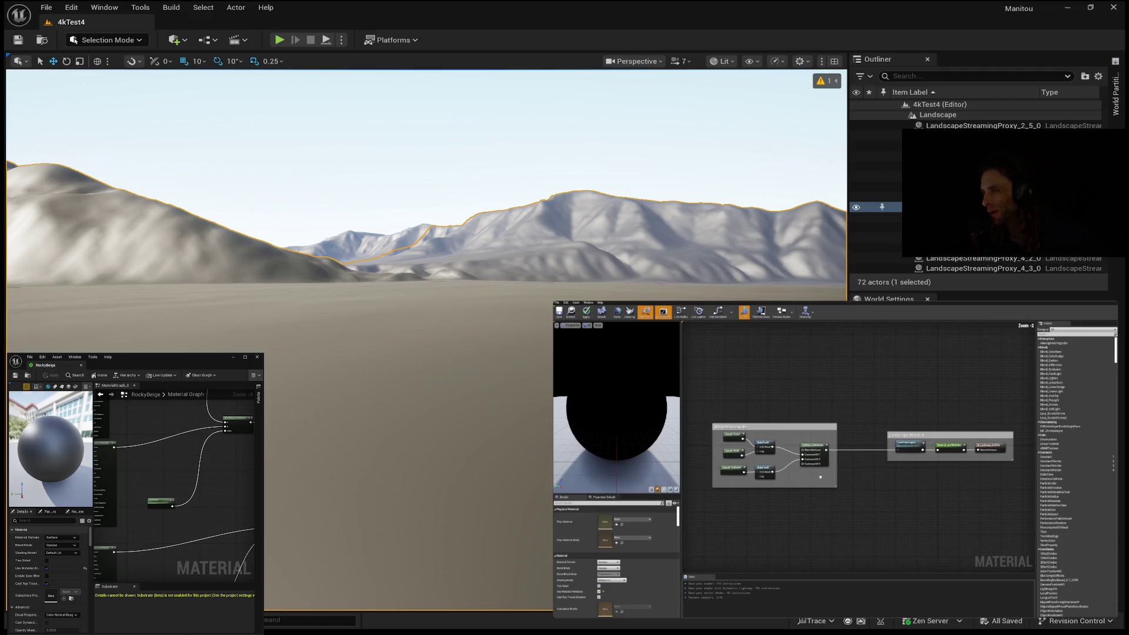
{"action": "mouse_move", "coordinate": [841, 510]}
{"action": "left_click", "coordinate": [840, 459]}
{"action": "mouse_move", "coordinate": [812, 465]}
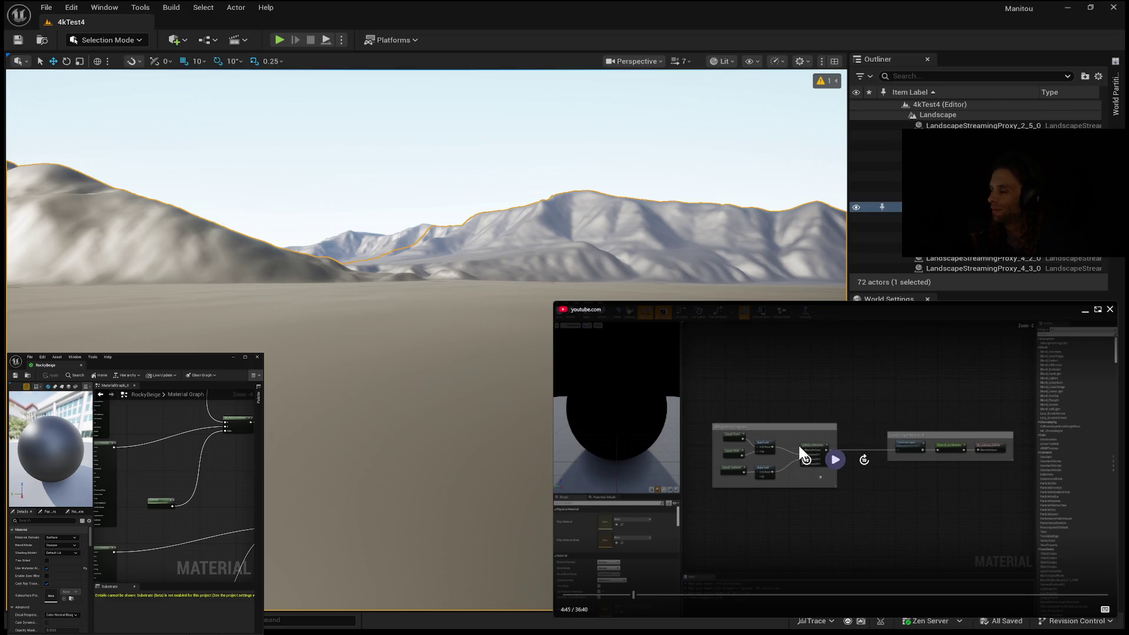
{"action": "left_click", "coordinate": [838, 462]}
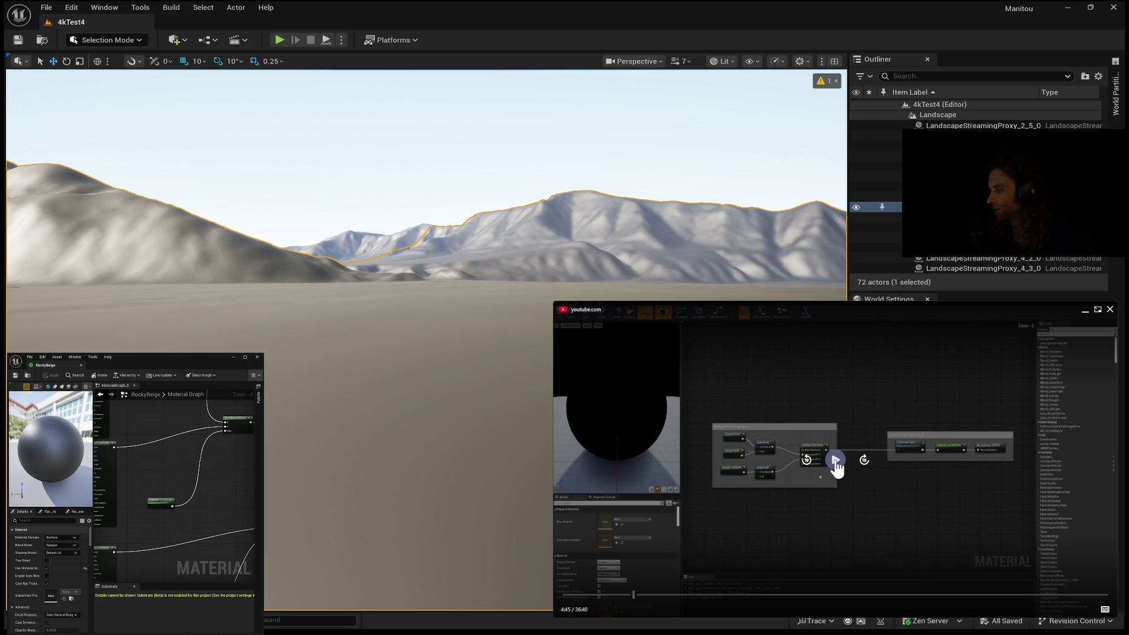
{"action": "left_click", "coordinate": [840, 462]}
{"action": "left_click", "coordinate": [839, 463]}
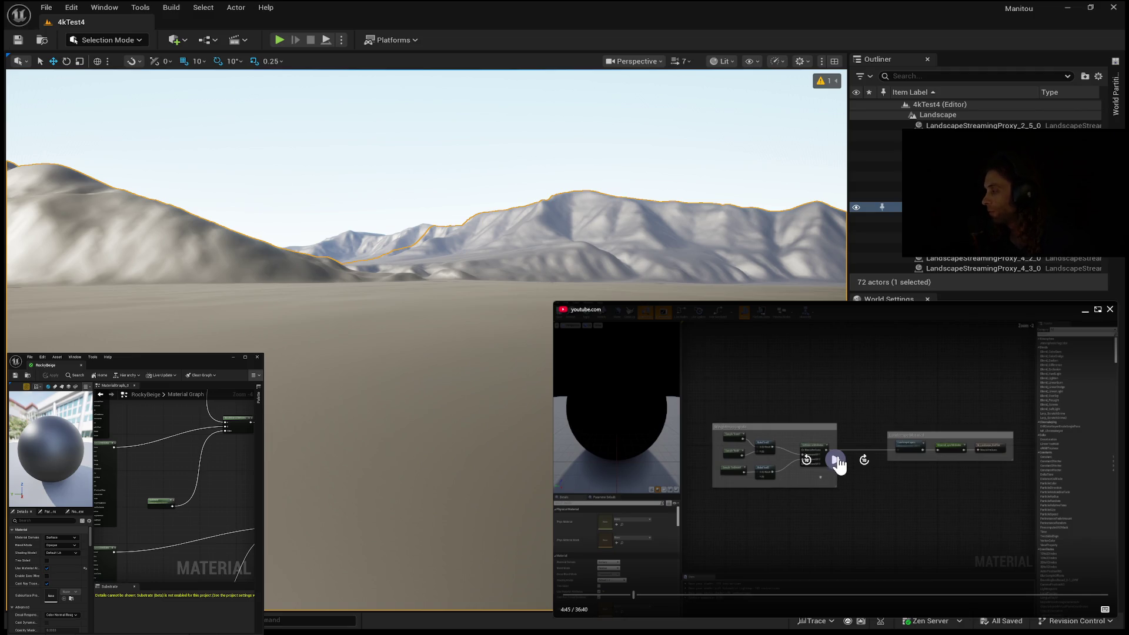
{"action": "left_click", "coordinate": [832, 461]}
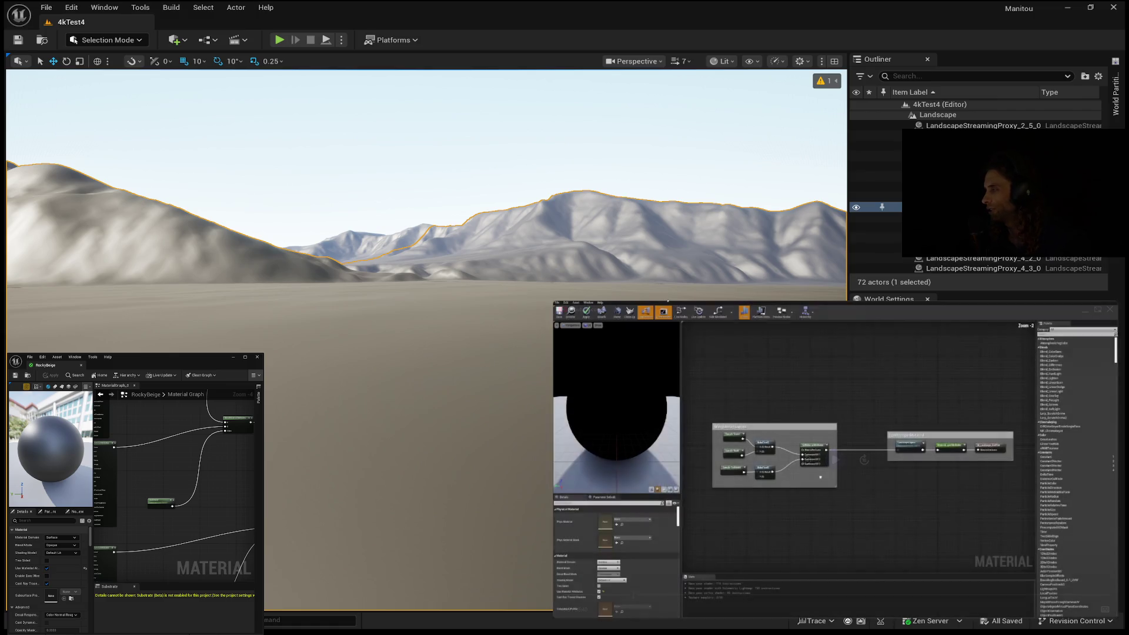
{"action": "mouse_move", "coordinate": [770, 388]}
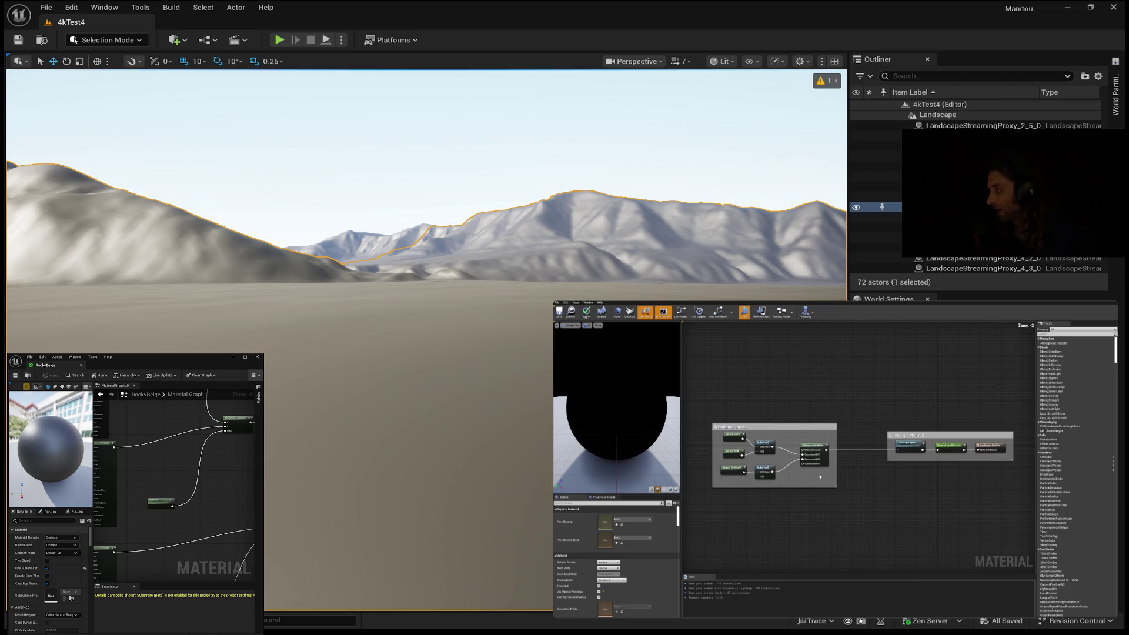
{"action": "mouse_move", "coordinate": [616, 384]}
{"action": "mouse_move", "coordinate": [729, 413]}
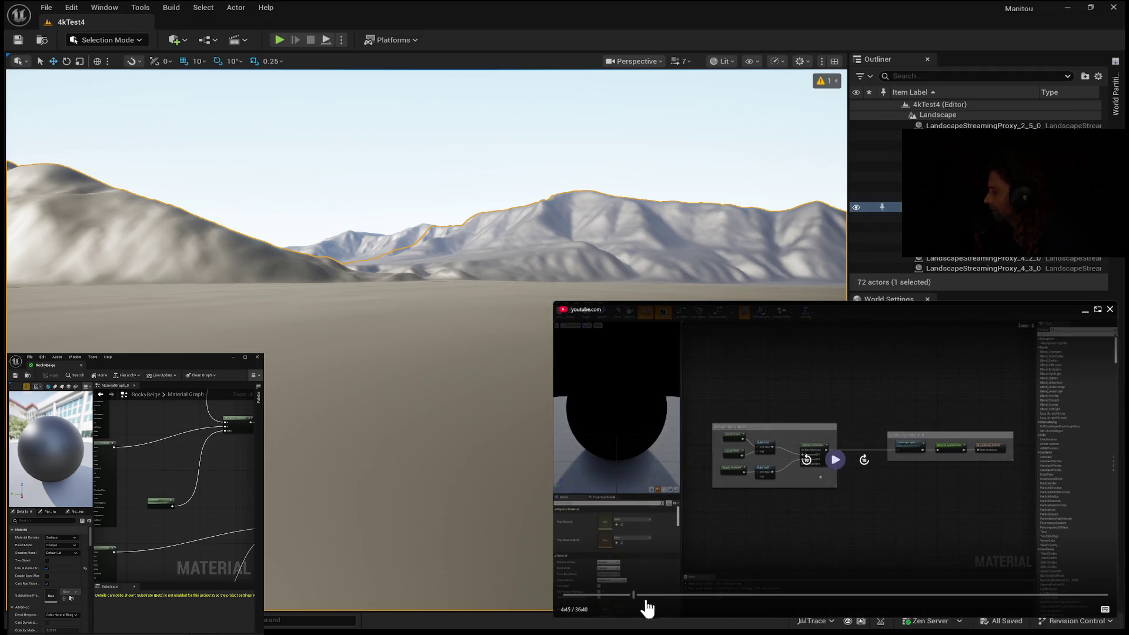
{"action": "left_click_drag", "start_coordinate": [600, 595], "coordinate": [580, 598]}
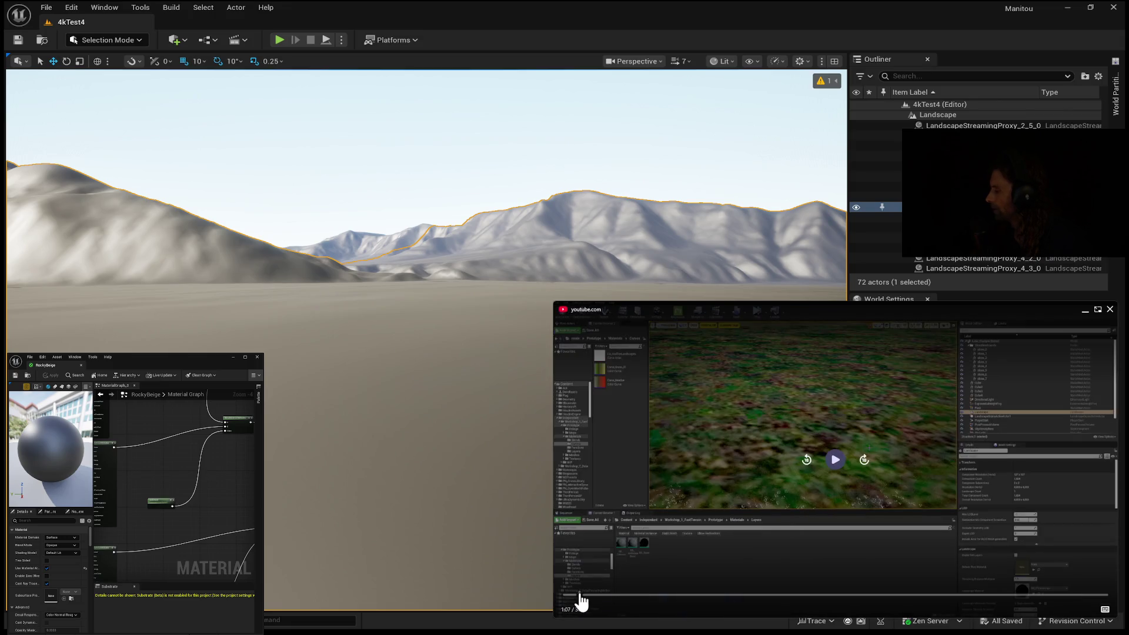
Resume the tutorial from 1:07 until the grayscale terrain layer mask folder appears
{"action": "left_click", "coordinate": [836, 460]}
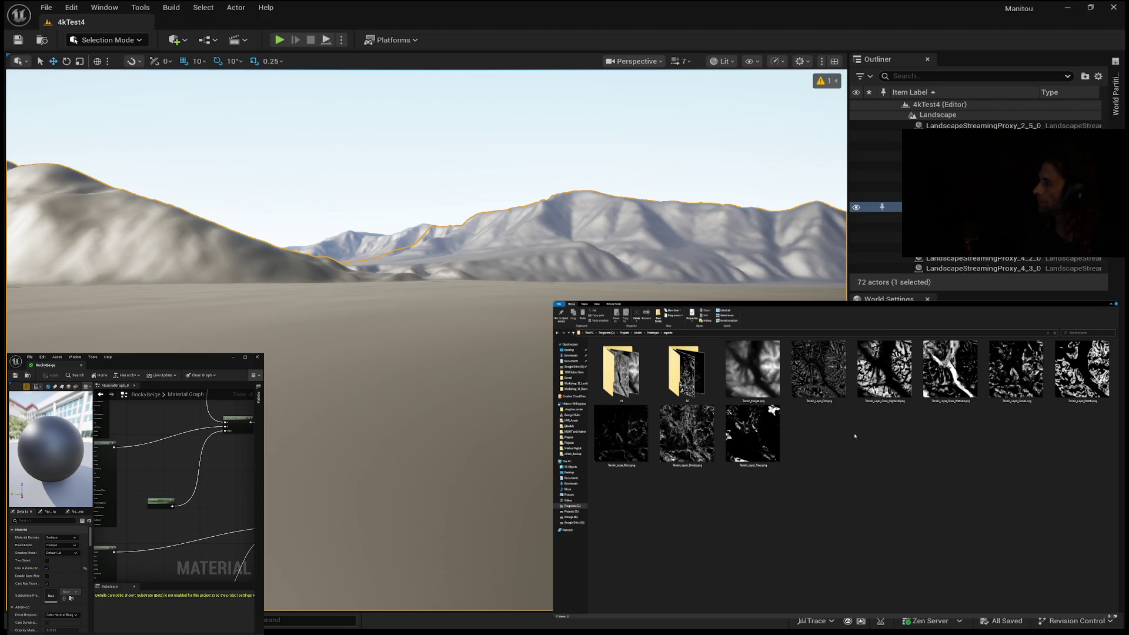
Drag the picture-in-picture tutorial player's edge to make it smaller beside the editor
{"action": "left_click", "coordinate": [821, 399]}
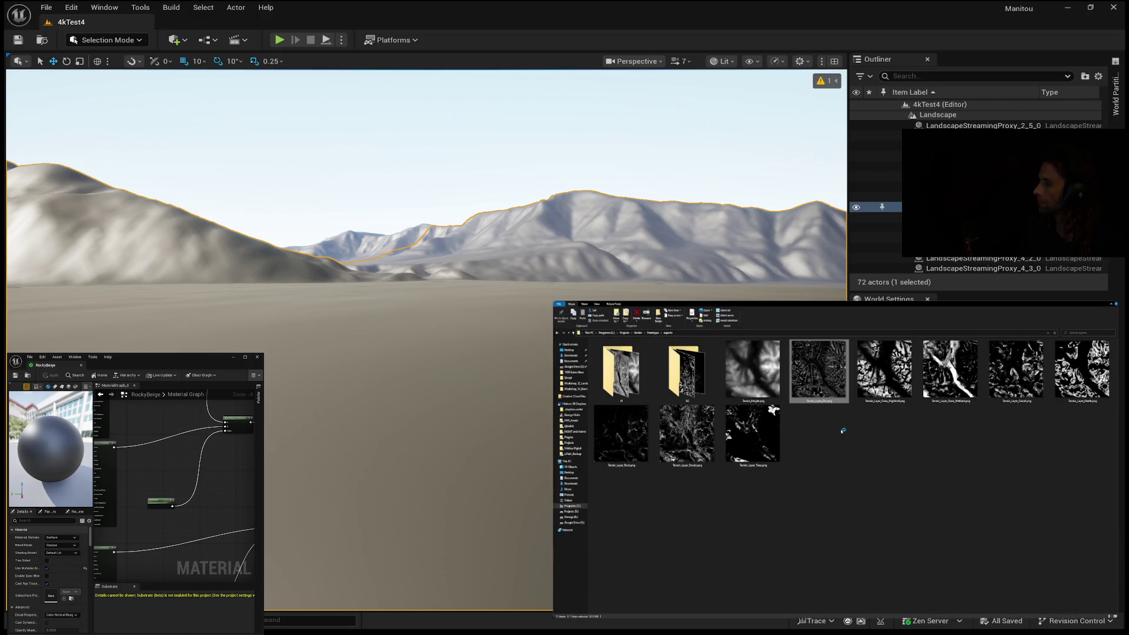
{"action": "key", "text": "Right"}
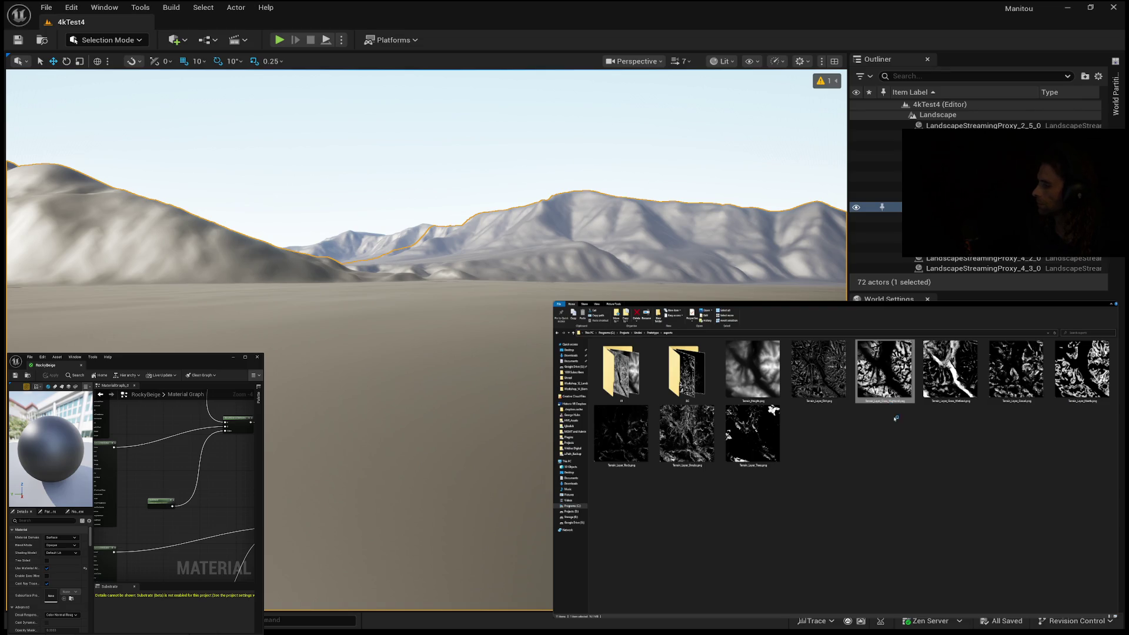
{"action": "mouse_move", "coordinate": [807, 468]}
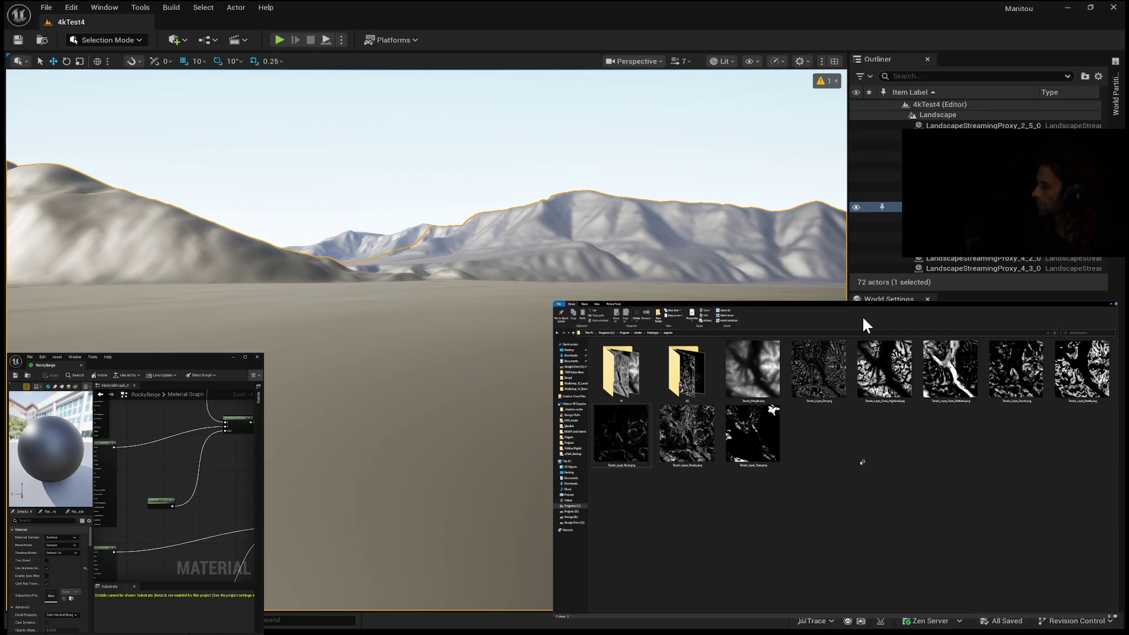
{"action": "mouse_move", "coordinate": [699, 307]}
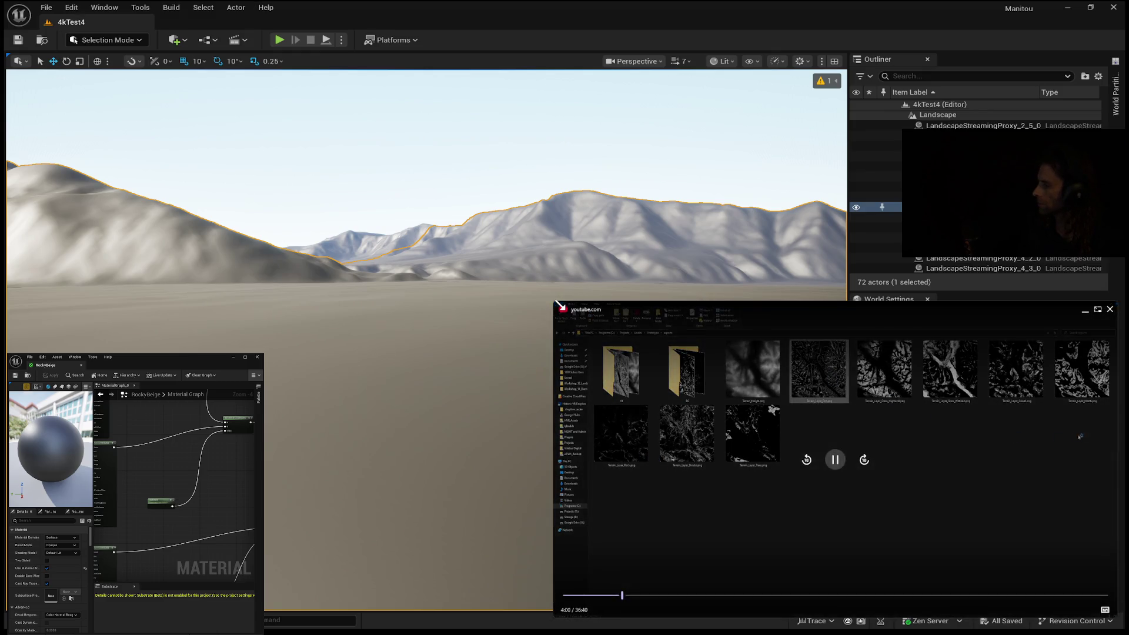
{"action": "left_click_drag", "start_coordinate": [560, 305], "coordinate": [559, 320]}
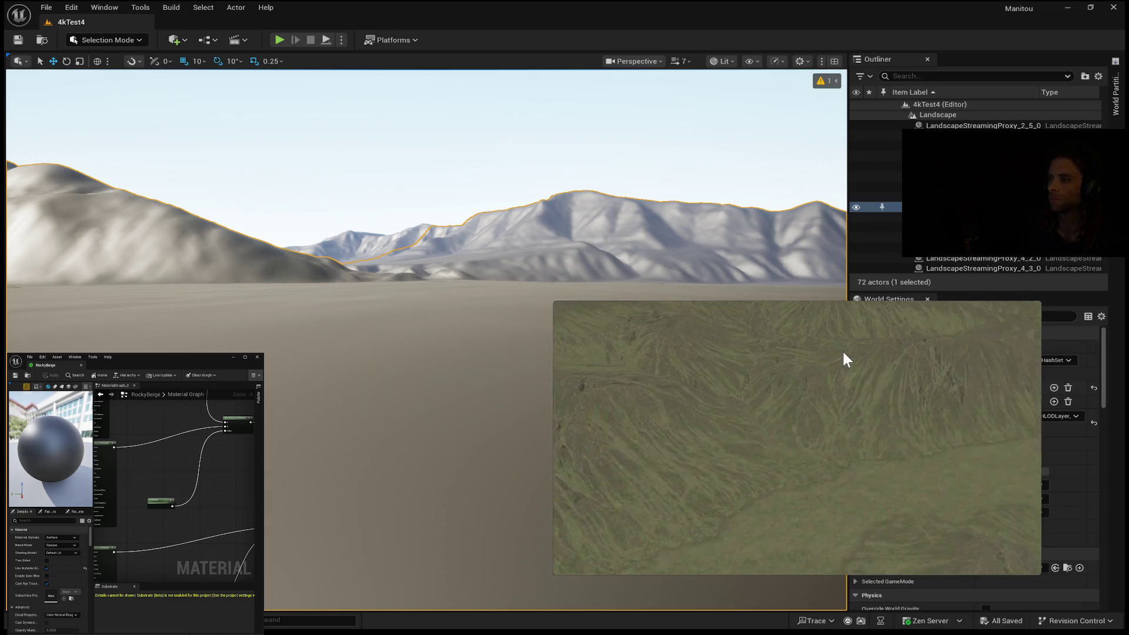
{"action": "mouse_move", "coordinate": [834, 344]}
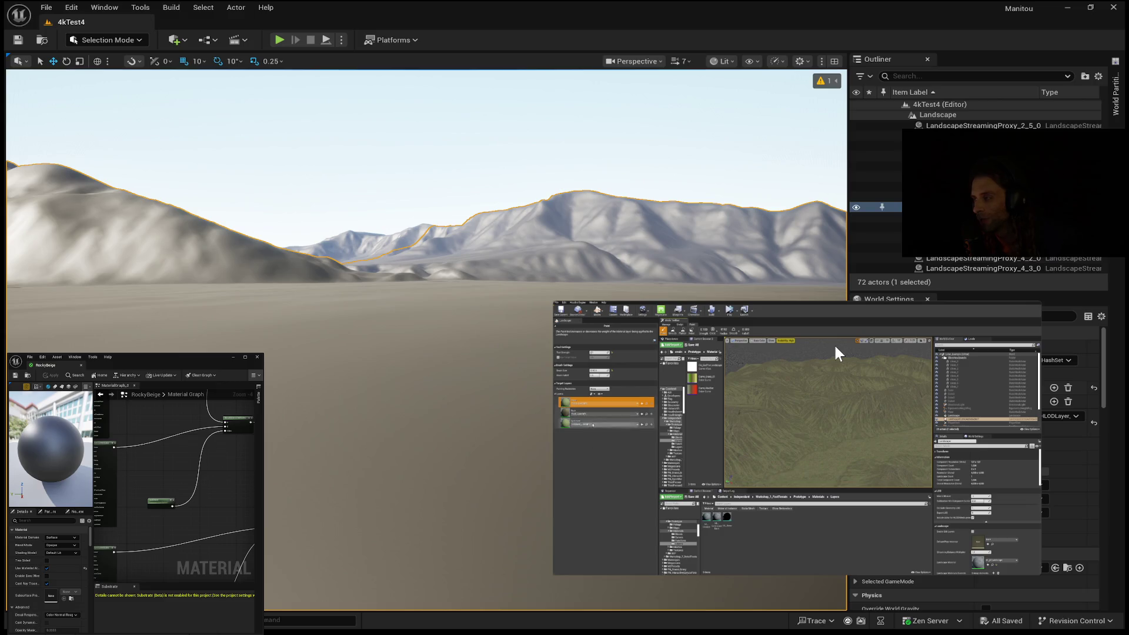
{"action": "mouse_move", "coordinate": [959, 319]}
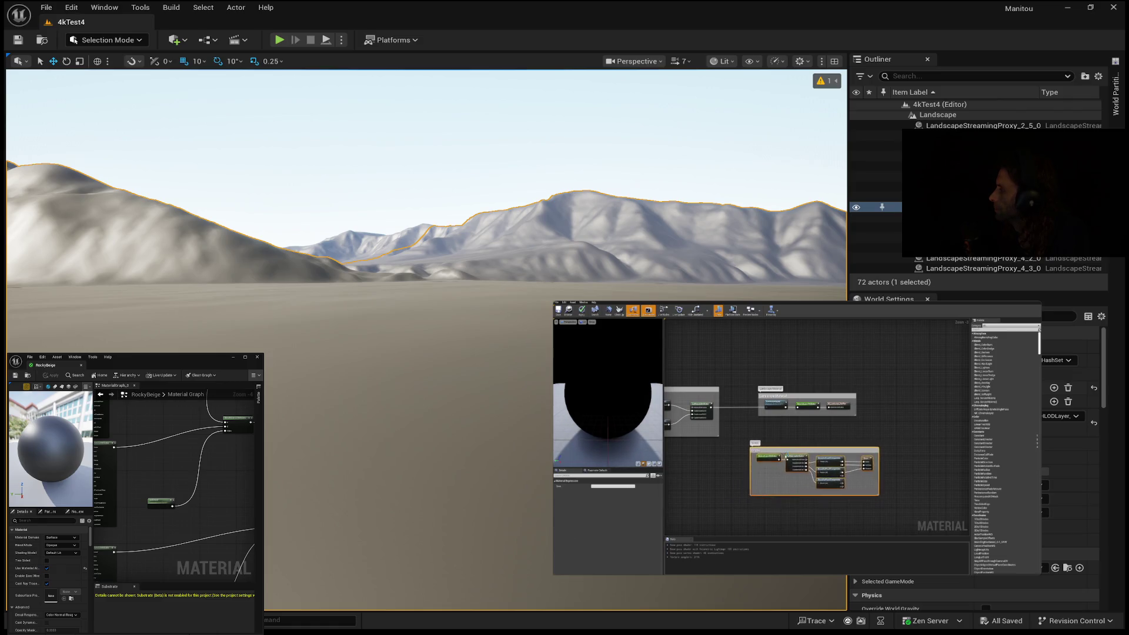
Rearrange nodes in the material graph and paste them near the Weightmap Inputs group
{"action": "scroll", "coordinate": [861, 400], "scroll_direction": "down", "scroll_amount": 2}
{"action": "left_click_drag", "start_coordinate": [838, 436], "coordinate": [905, 511]}
{"action": "scroll", "coordinate": [759, 388], "scroll_direction": "up", "scroll_amount": 5}
{"action": "scroll", "coordinate": [790, 452], "scroll_direction": "down", "scroll_amount": 3}
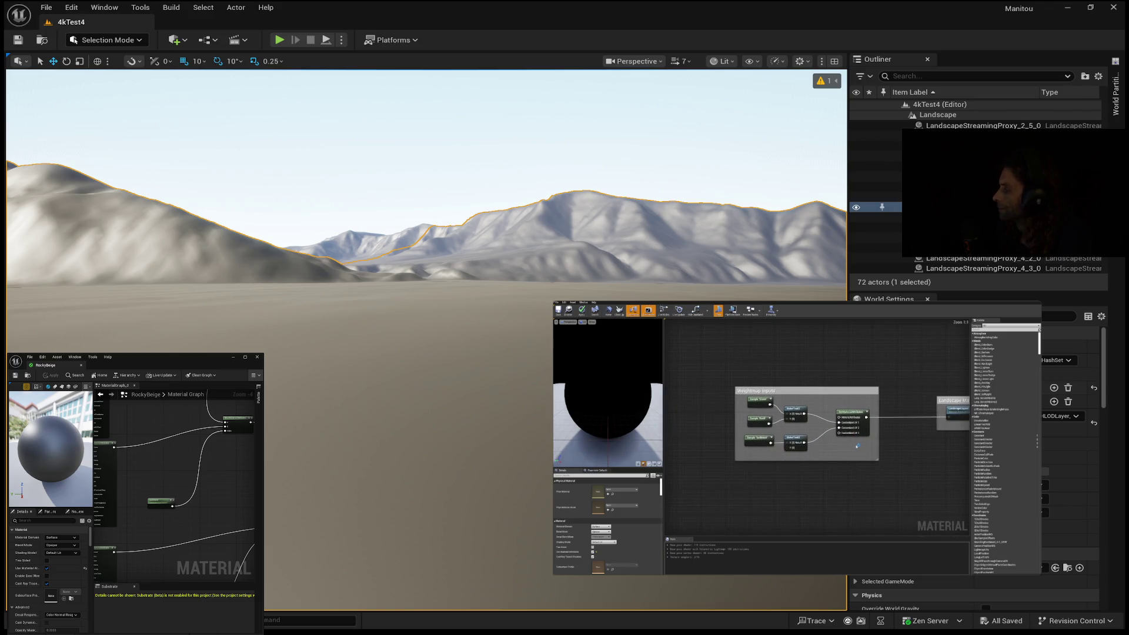
{"action": "scroll", "coordinate": [791, 452], "scroll_direction": "up", "scroll_amount": 3}
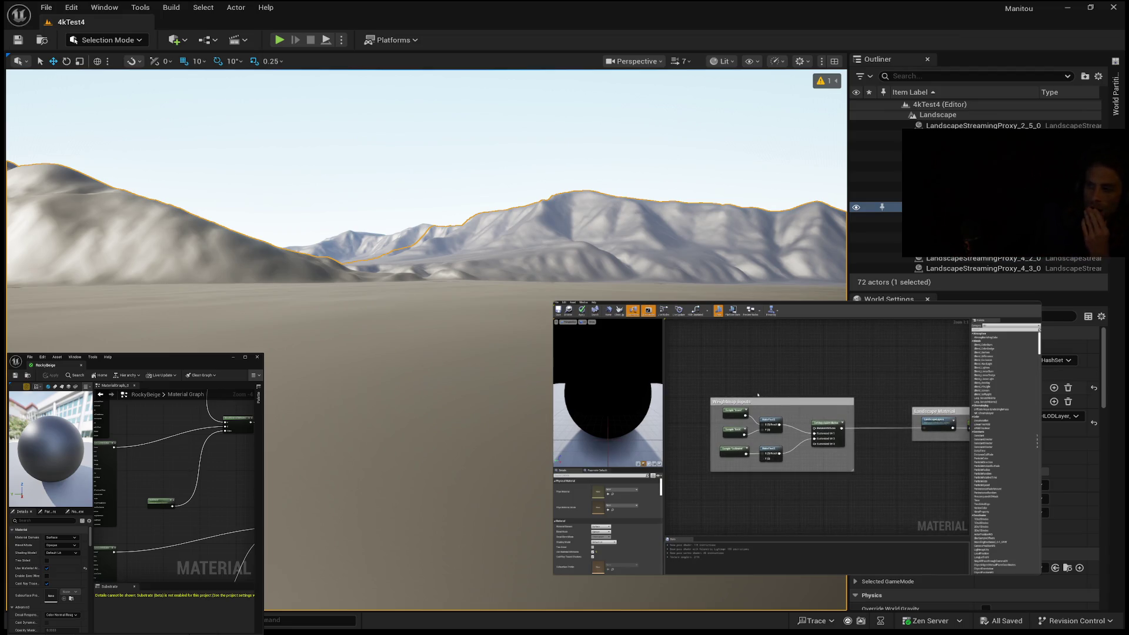
{"action": "left_click_drag", "start_coordinate": [811, 404], "coordinate": [767, 406]}
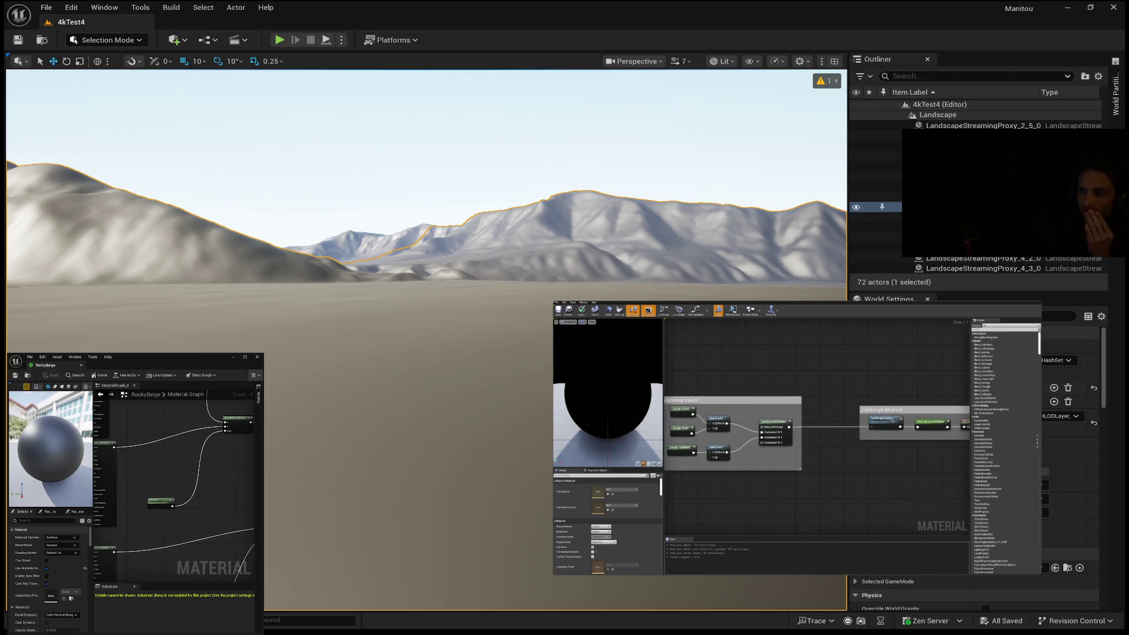
{"action": "mouse_move", "coordinate": [831, 430]}
{"action": "left_mouse_down"}
{"action": "mouse_move", "coordinate": [767, 436]}
{"action": "mouse_move", "coordinate": [950, 428]}
{"action": "mouse_move", "coordinate": [927, 432]}
{"action": "mouse_move", "coordinate": [936, 428]}
{"action": "left_mouse_up"}
{"action": "left_click", "coordinate": [832, 435]}
{"action": "mouse_move", "coordinate": [854, 438]}
{"action": "left_mouse_down"}
{"action": "mouse_move", "coordinate": [812, 446]}
{"action": "mouse_move", "coordinate": [841, 462]}
{"action": "mouse_move", "coordinate": [849, 418]}
{"action": "left_mouse_up"}
{"action": "key", "text": "ctrl+v"}
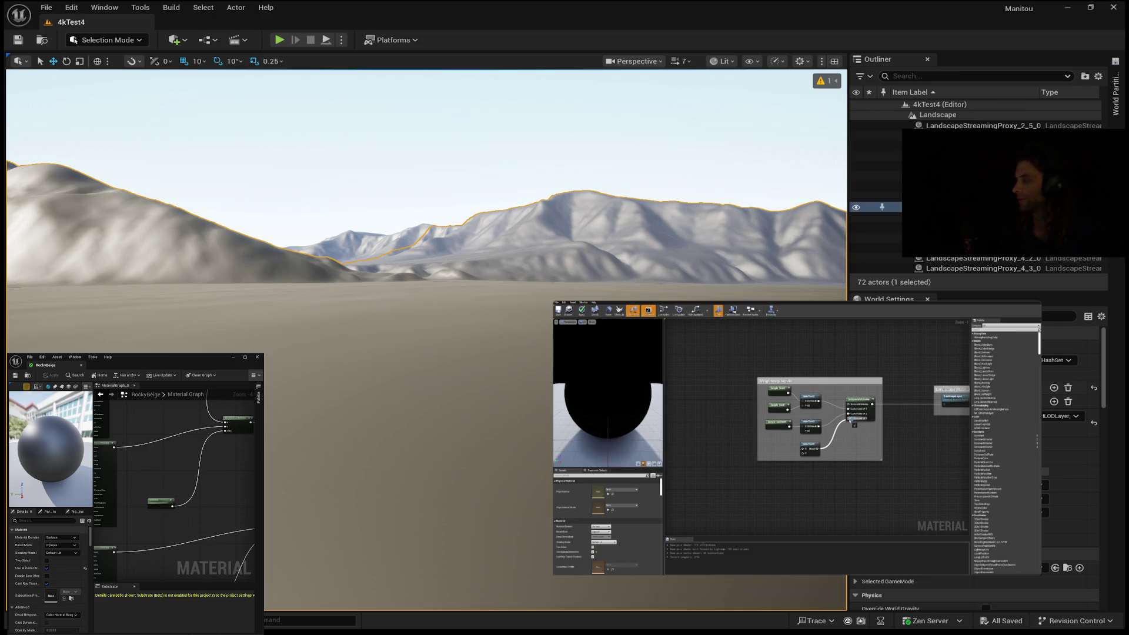
Duplicate the Sample Rock and Sediment nodes and rename the first copy's layer to Heather
{"action": "mouse_move", "coordinate": [769, 441]}
{"action": "left_mouse_down"}
{"action": "mouse_move", "coordinate": [809, 445]}
{"action": "mouse_move", "coordinate": [831, 406]}
{"action": "left_mouse_up"}
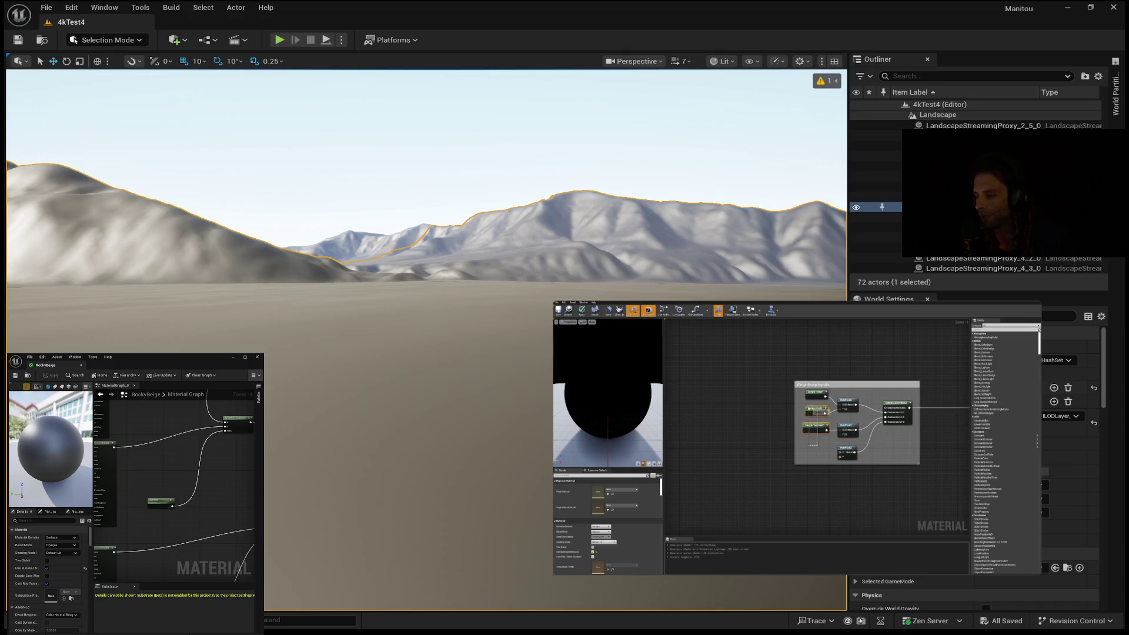
{"action": "key", "text": "ctrl+c"}
{"action": "key", "text": "ctrl+v"}
{"action": "left_click", "coordinate": [816, 441]}
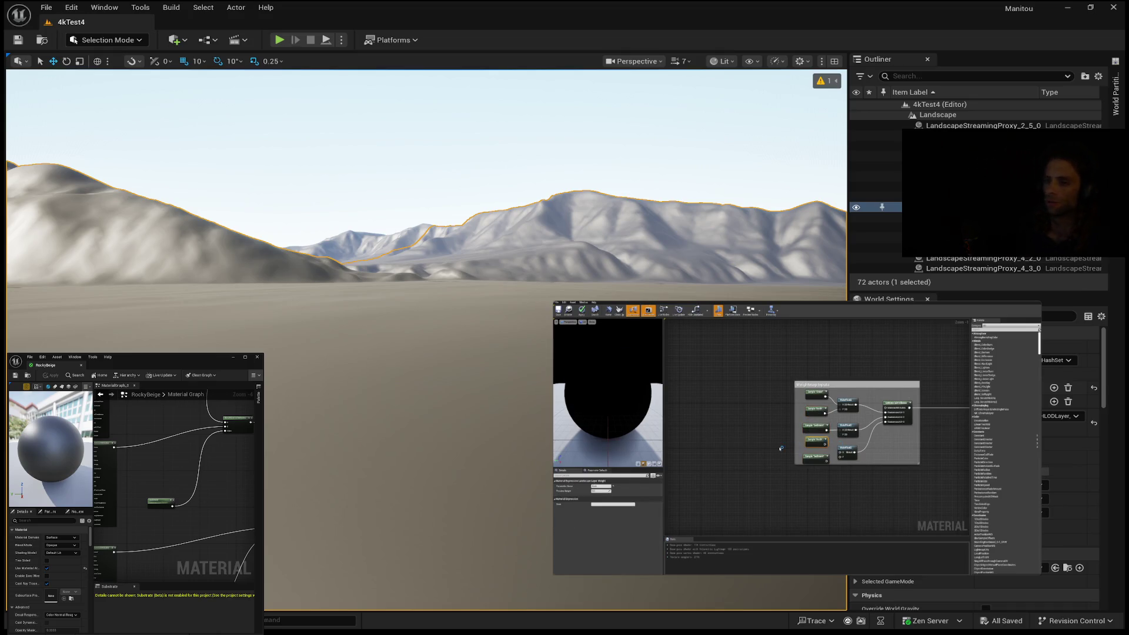
{"action": "left_click", "coordinate": [600, 487]}
{"action": "left_click_drag", "start_coordinate": [815, 463], "coordinate": [819, 460]}
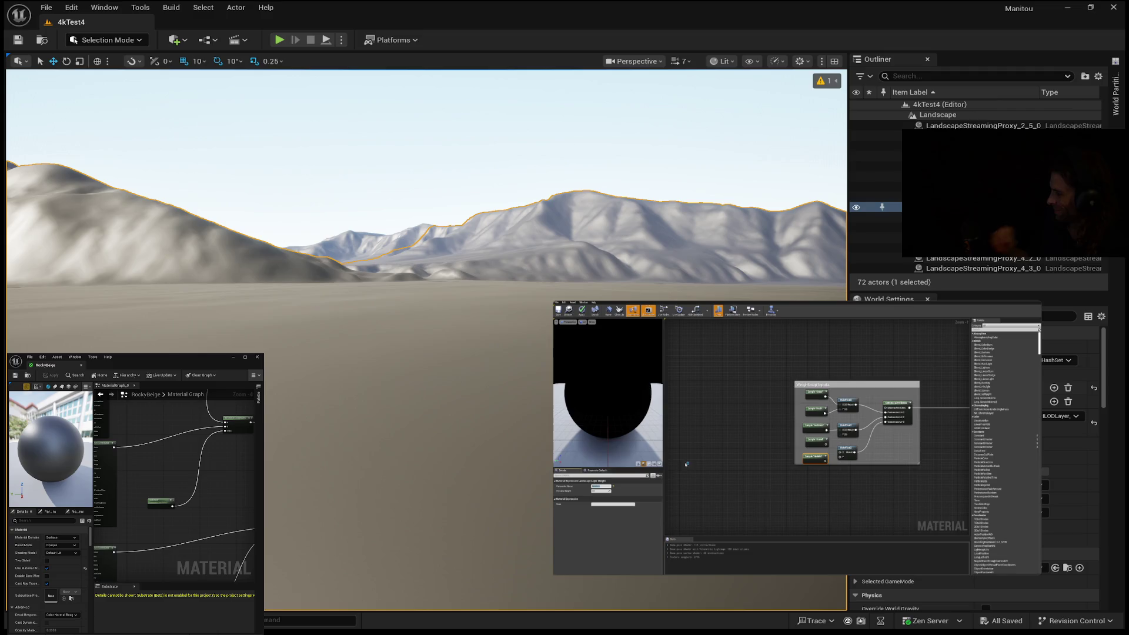
Make the second copy the Sample Scree node and shift the Weightmap Inputs nodes down
{"action": "scroll", "coordinate": [822, 493], "scroll_direction": "up", "scroll_amount": 1}
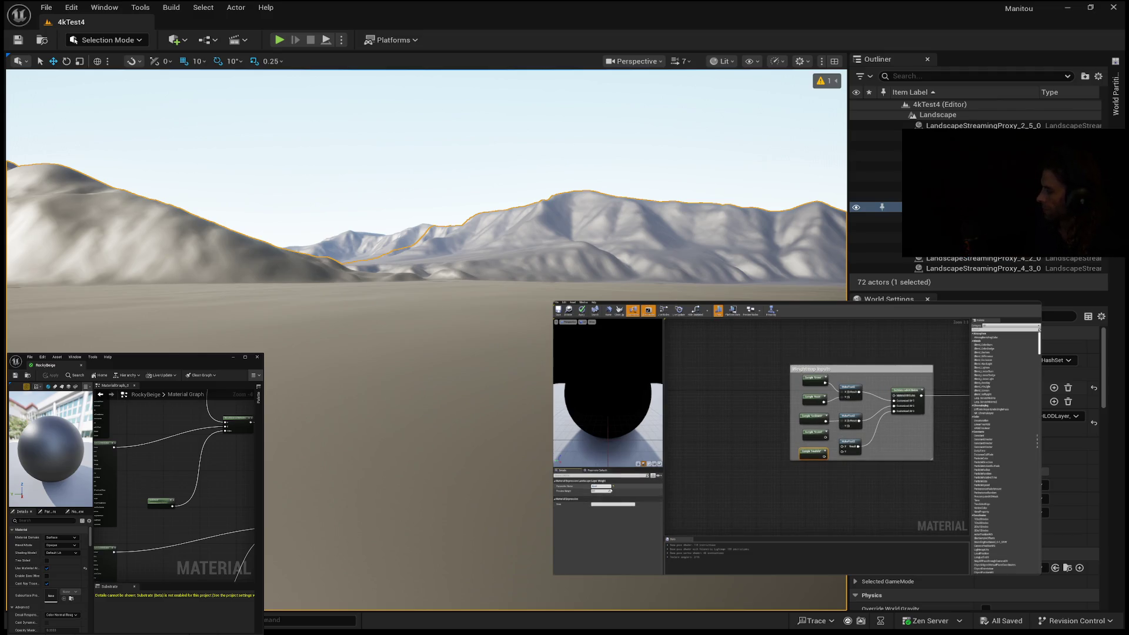
{"action": "mouse_move", "coordinate": [842, 447]}
{"action": "left_mouse_down"}
{"action": "mouse_move", "coordinate": [839, 472]}
{"action": "mouse_move", "coordinate": [824, 453]}
{"action": "left_mouse_up"}
{"action": "left_click", "coordinate": [776, 448]}
{"action": "left_click", "coordinate": [844, 406]}
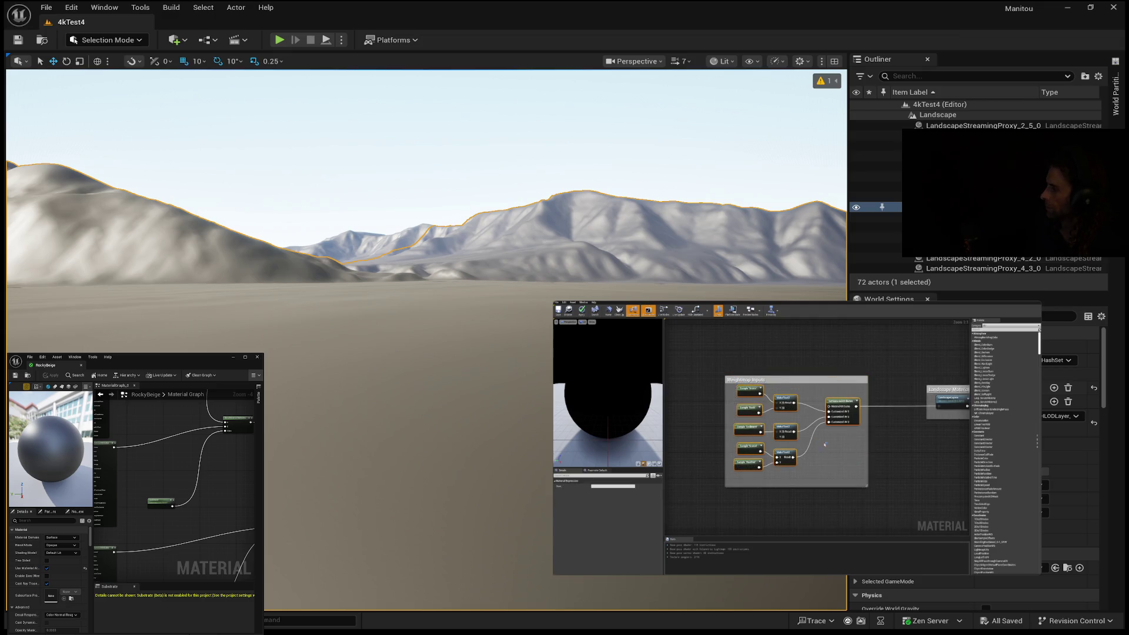
{"action": "key", "text": "ctrl+a"}
{"action": "left_click_drag", "start_coordinate": [755, 395], "coordinate": [754, 404]}
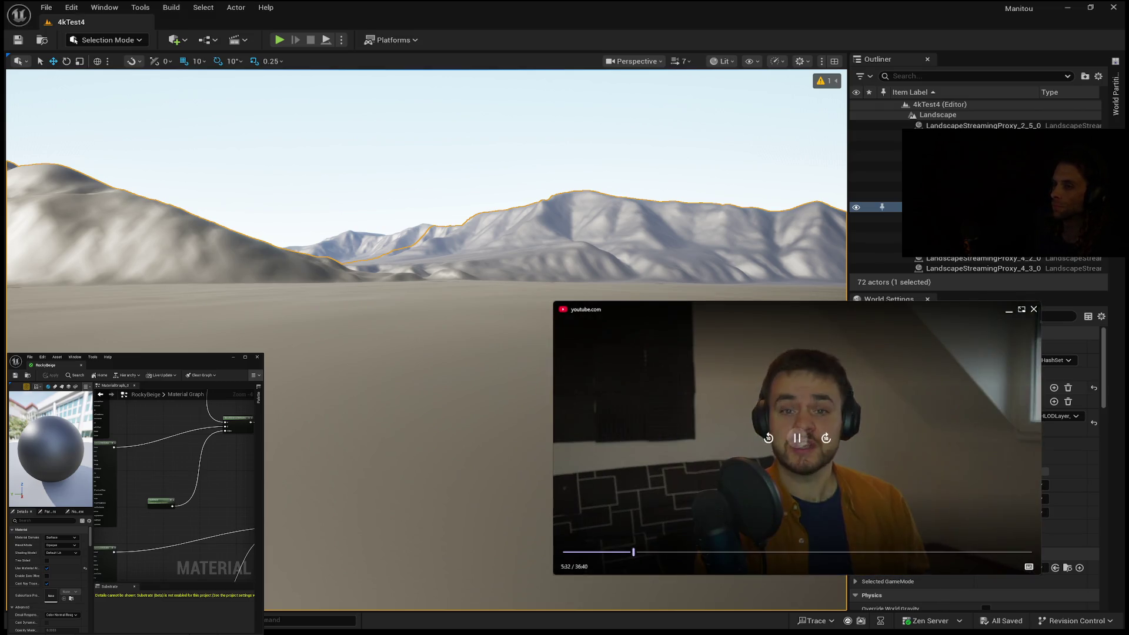
Skip the tutorial forward 20 seconds with two ten-second jumps
{"action": "left_click", "coordinate": [826, 438]}
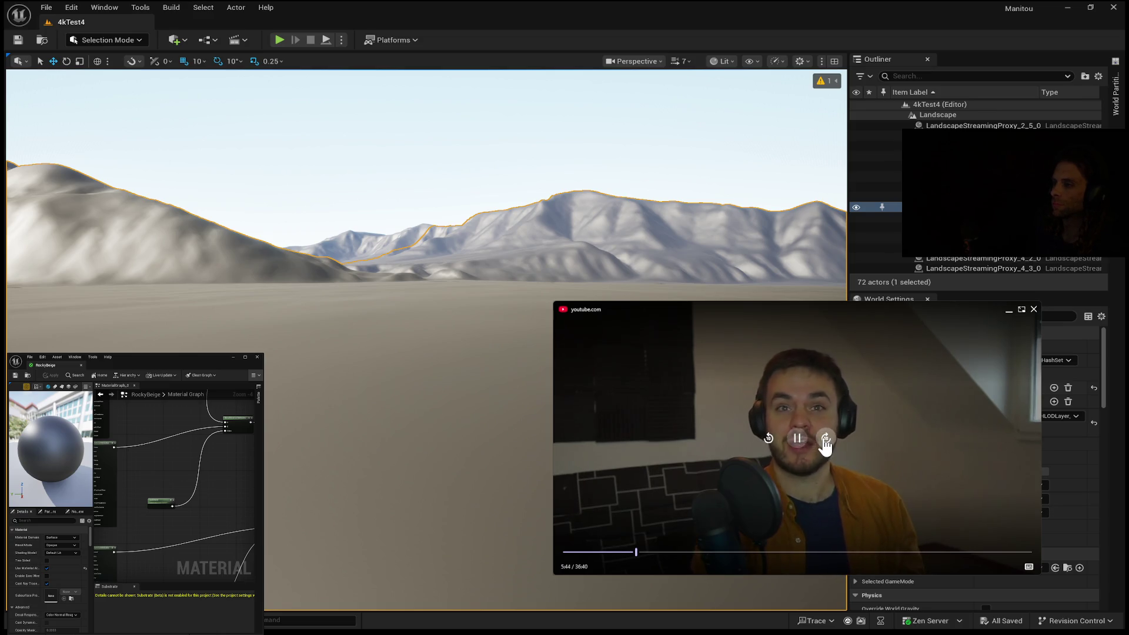
{"action": "left_click", "coordinate": [825, 440]}
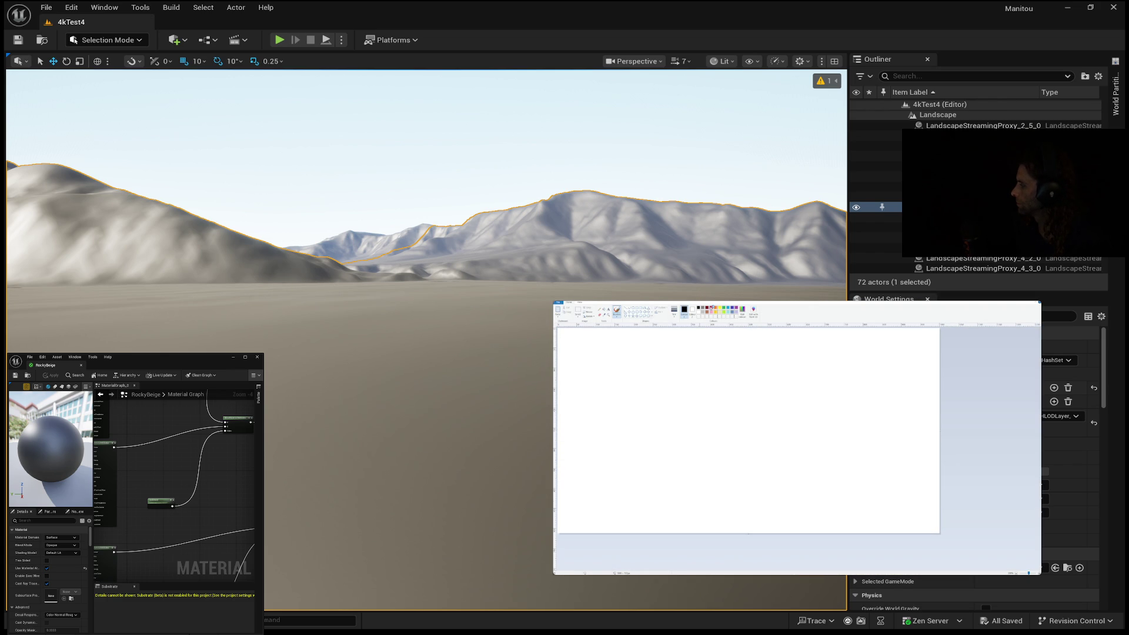
Pick a brush and line thickness, draw a red wavy line, then switch to light blue
{"action": "left_click", "coordinate": [617, 312]}
{"action": "left_click", "coordinate": [625, 322]}
{"action": "left_click", "coordinate": [674, 312]}
{"action": "left_click", "coordinate": [683, 348]}
{"action": "mouse_move", "coordinate": [700, 416]}
{"action": "left_mouse_down"}
{"action": "mouse_move", "coordinate": [709, 400]}
{"action": "mouse_move", "coordinate": [757, 391]}
{"action": "left_mouse_up"}
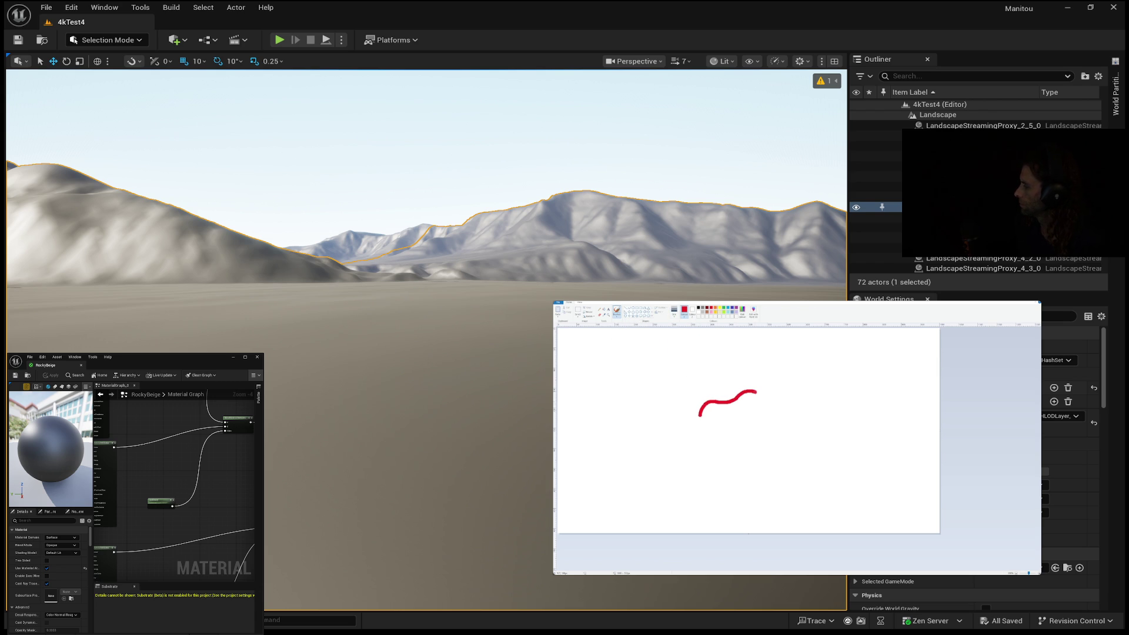
{"action": "left_click", "coordinate": [727, 307]}
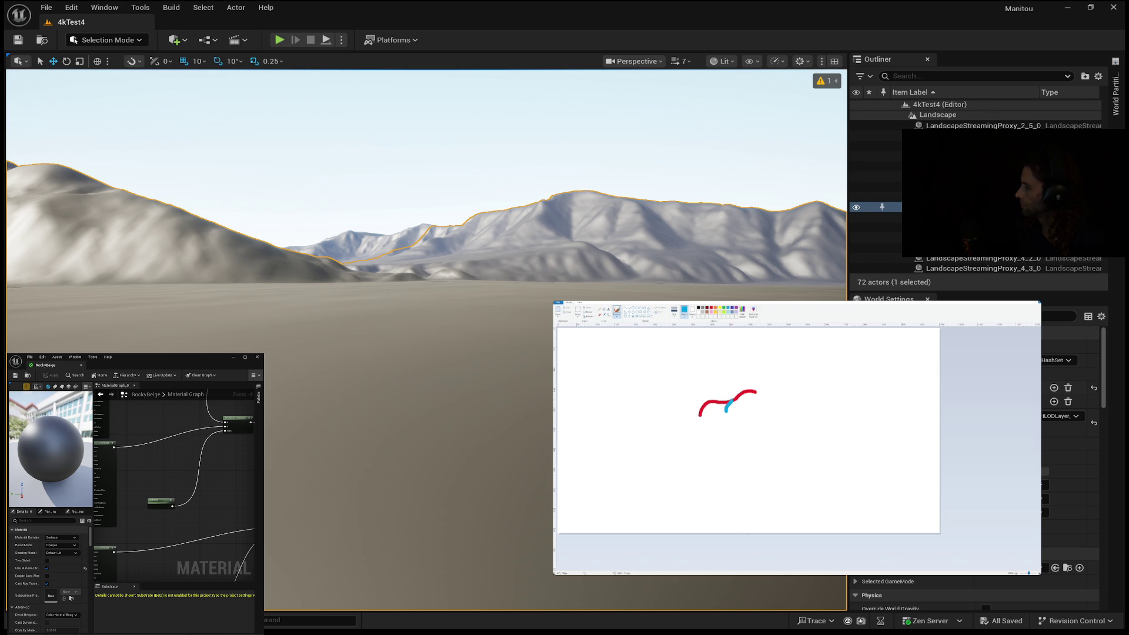